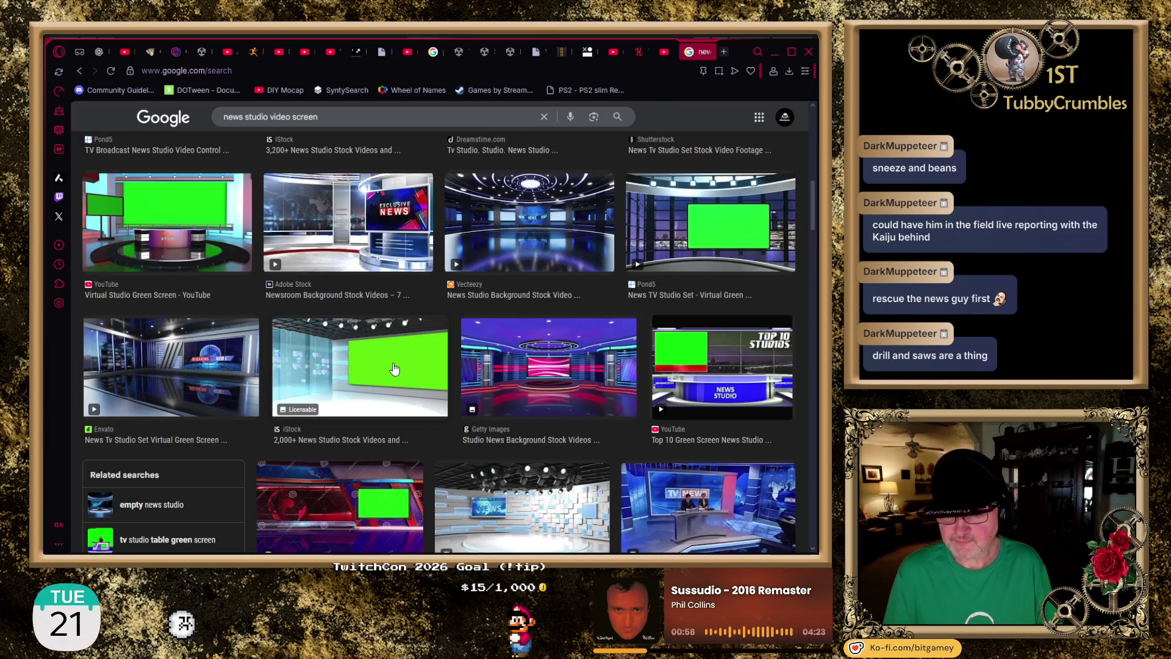
- Scroll down through the page currently open in the browser
scroll(396, 372, down, 1)
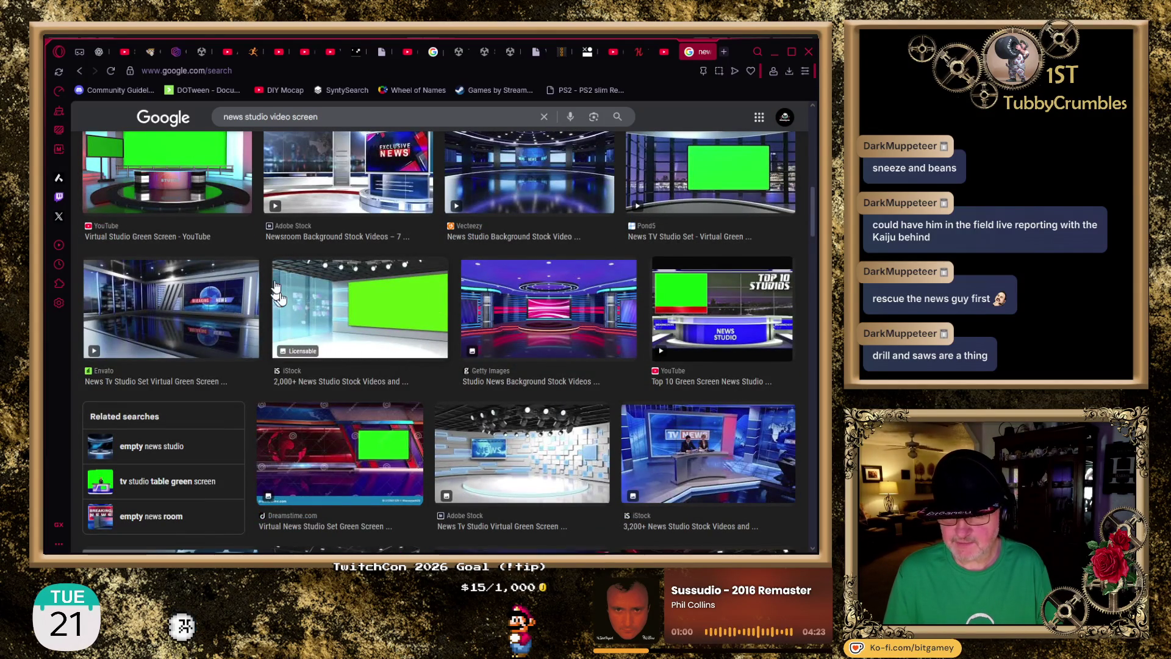
scroll(319, 303, down, 3)
scroll(319, 303, down, 1)
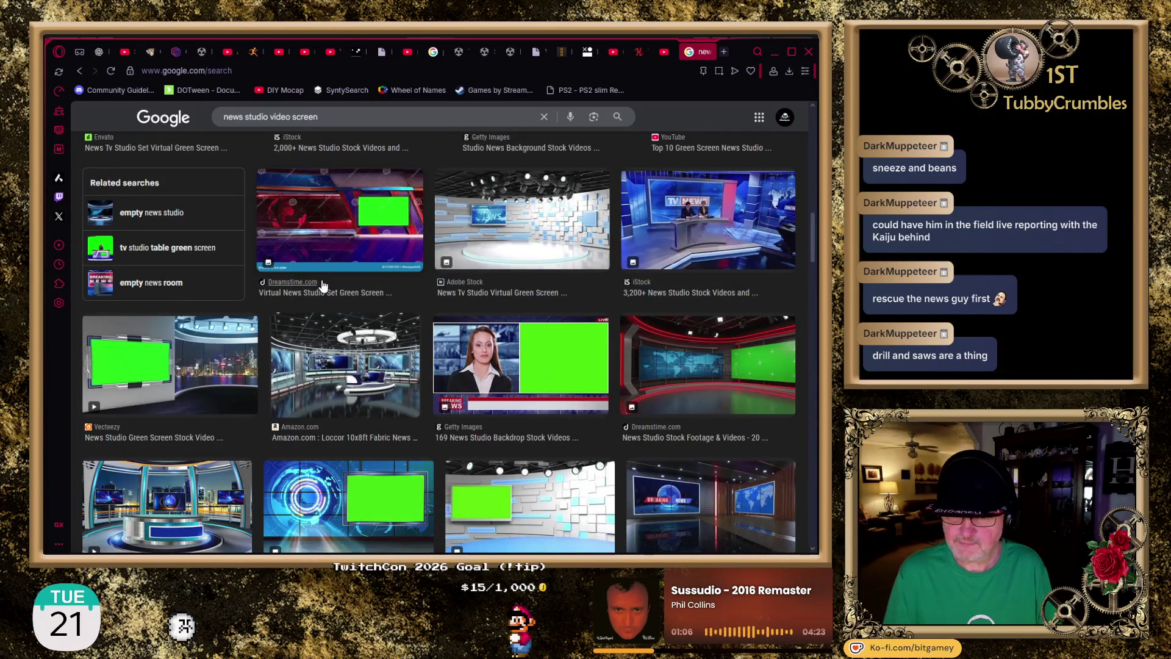
scroll(323, 285, down, 1)
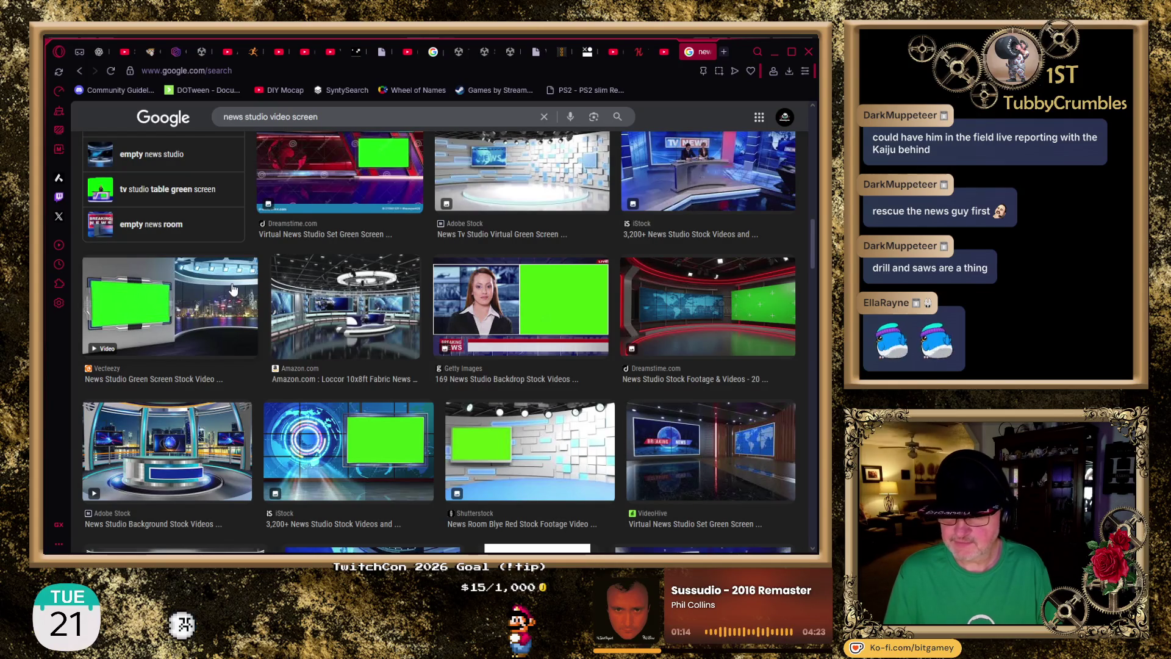
scroll(233, 288, down, 3)
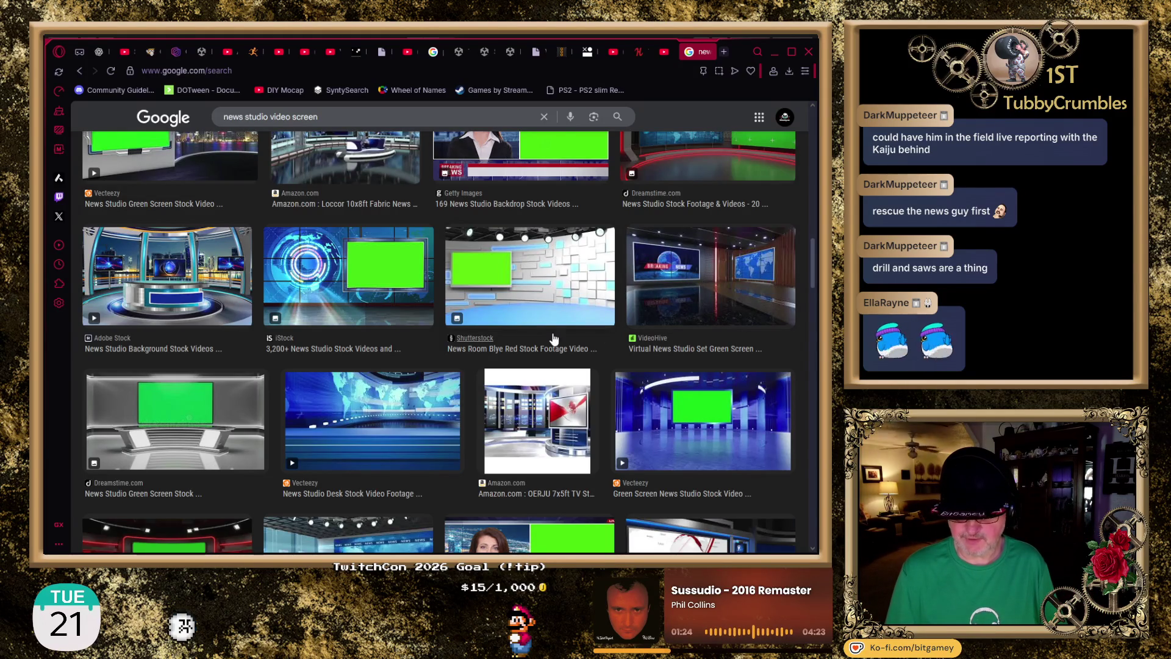
scroll(512, 286, down, 5)
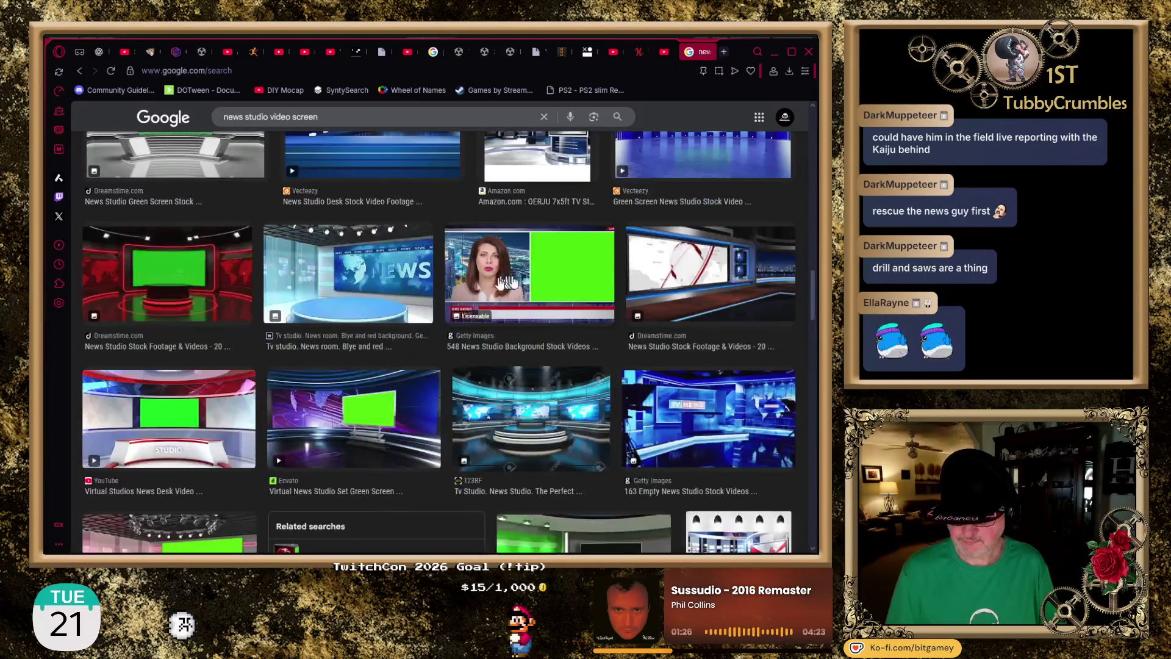
scroll(445, 295, down, 1)
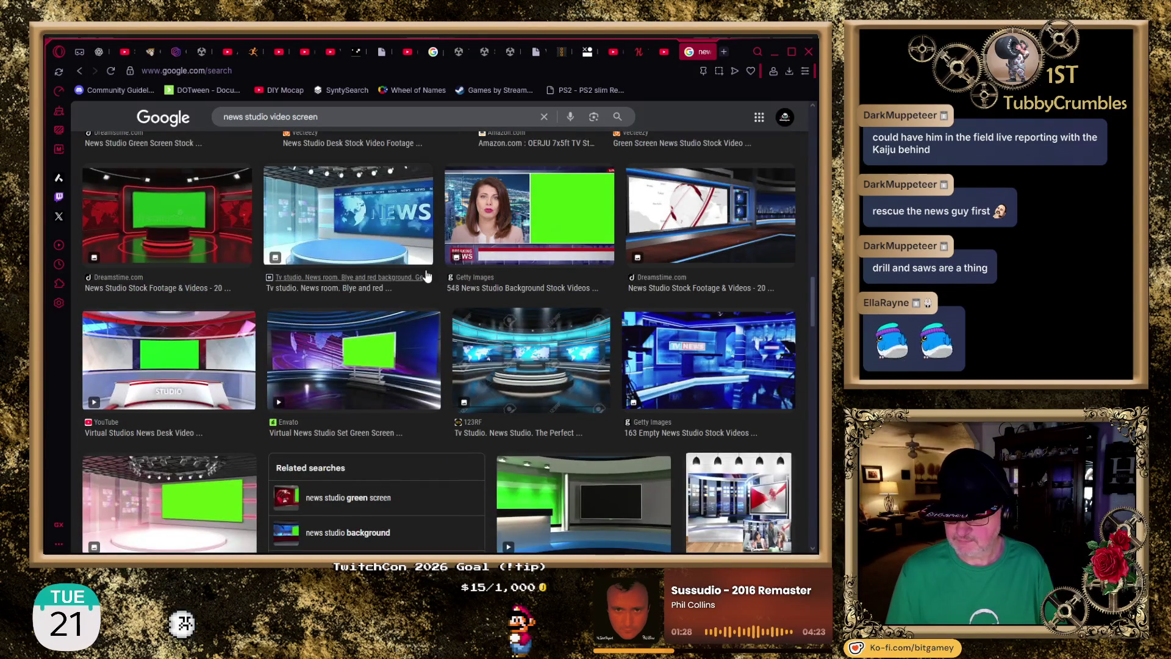
scroll(426, 277, down, 2)
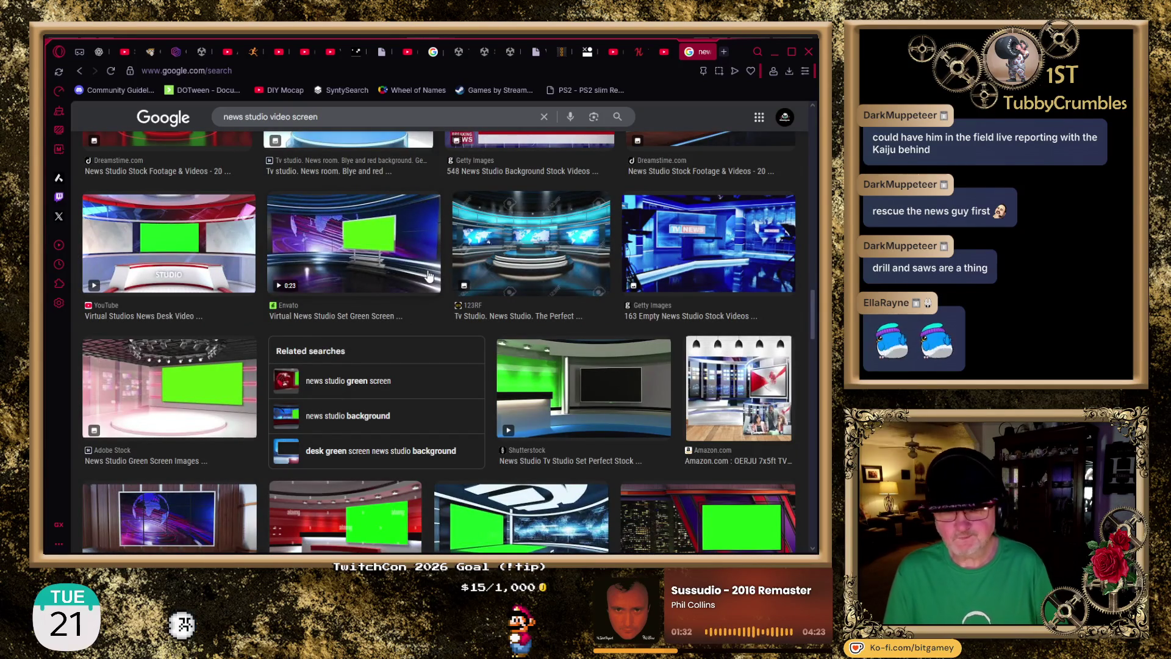
scroll(429, 277, down, 2)
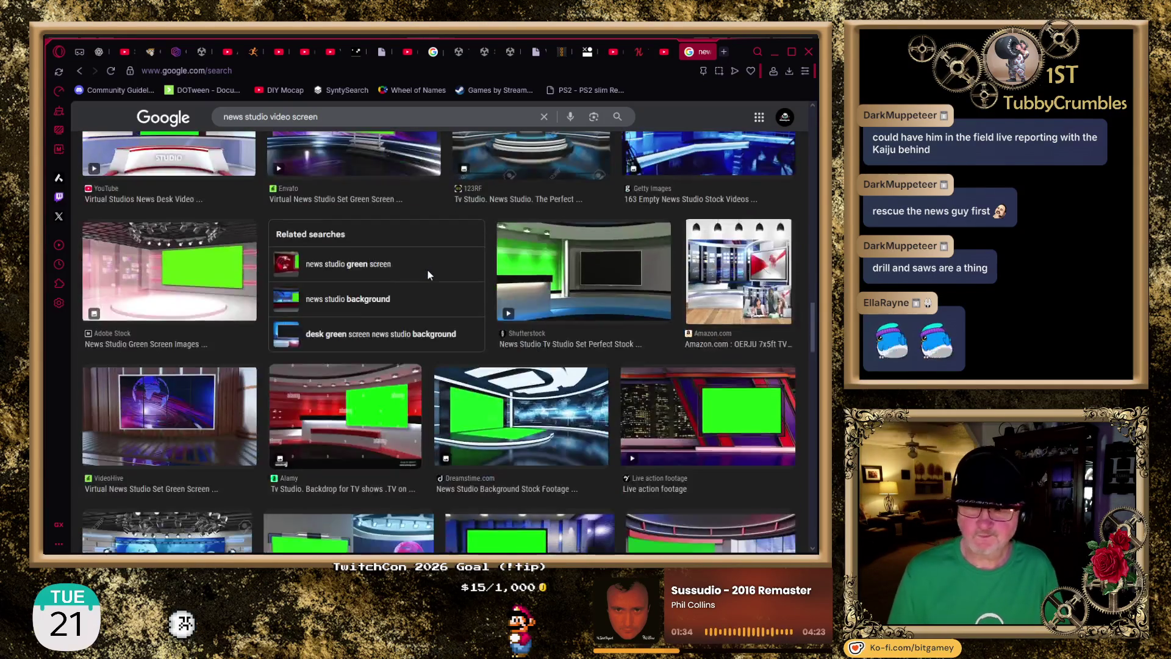
scroll(429, 277, down, 1)
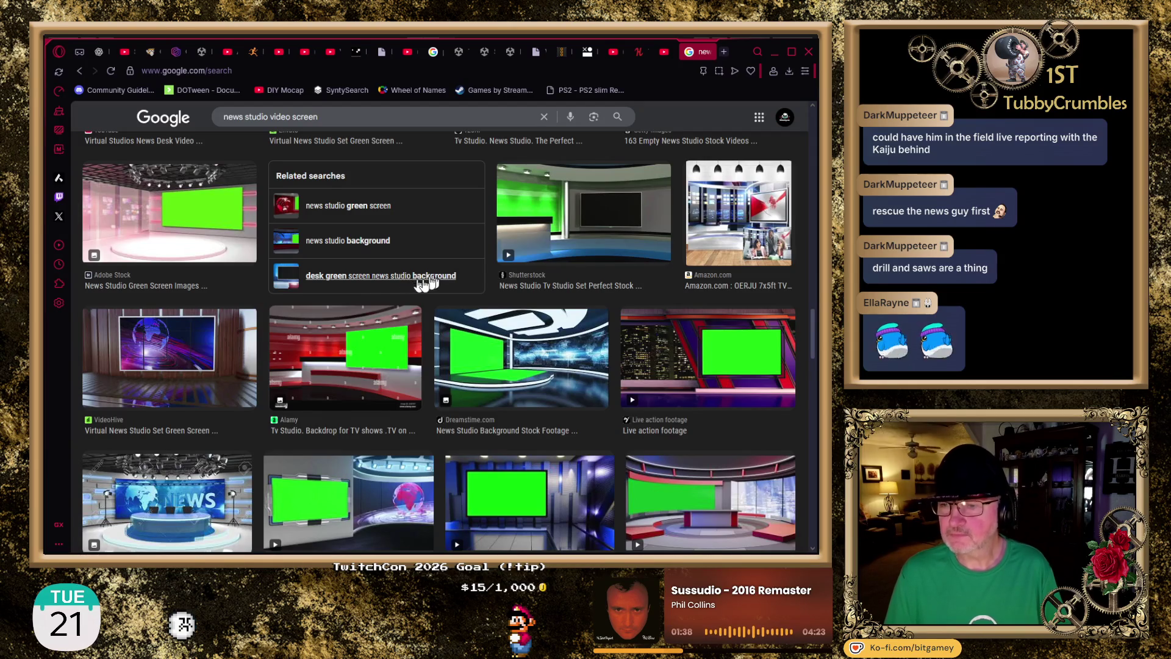
scroll(419, 284, down, 1)
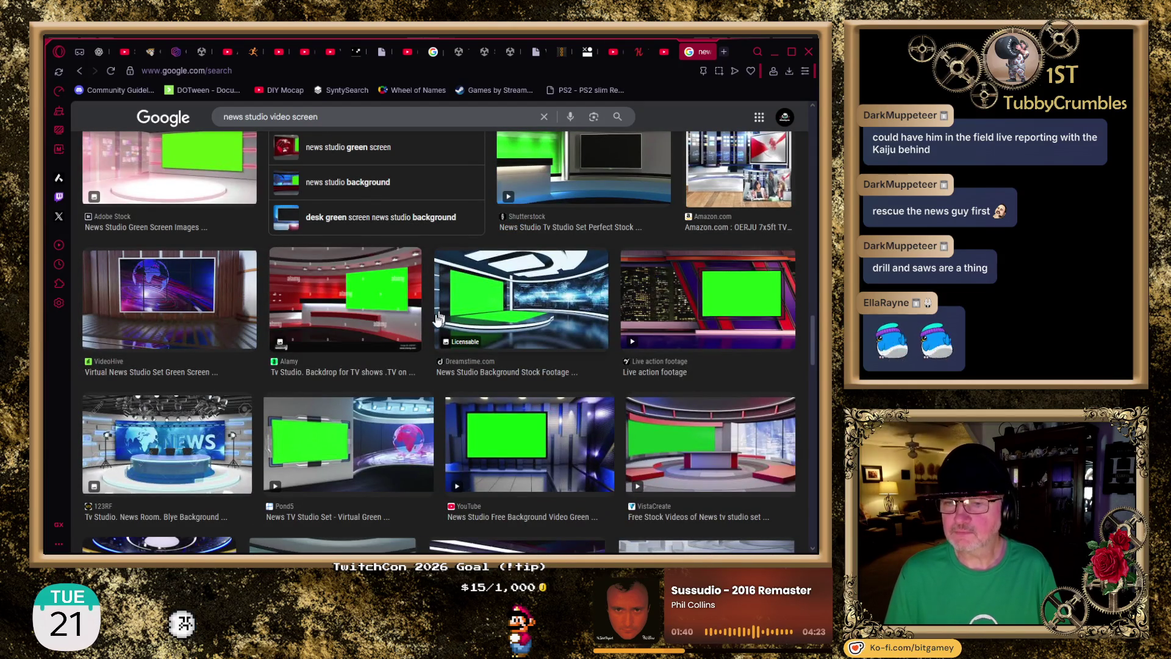
scroll(433, 318, down, 1)
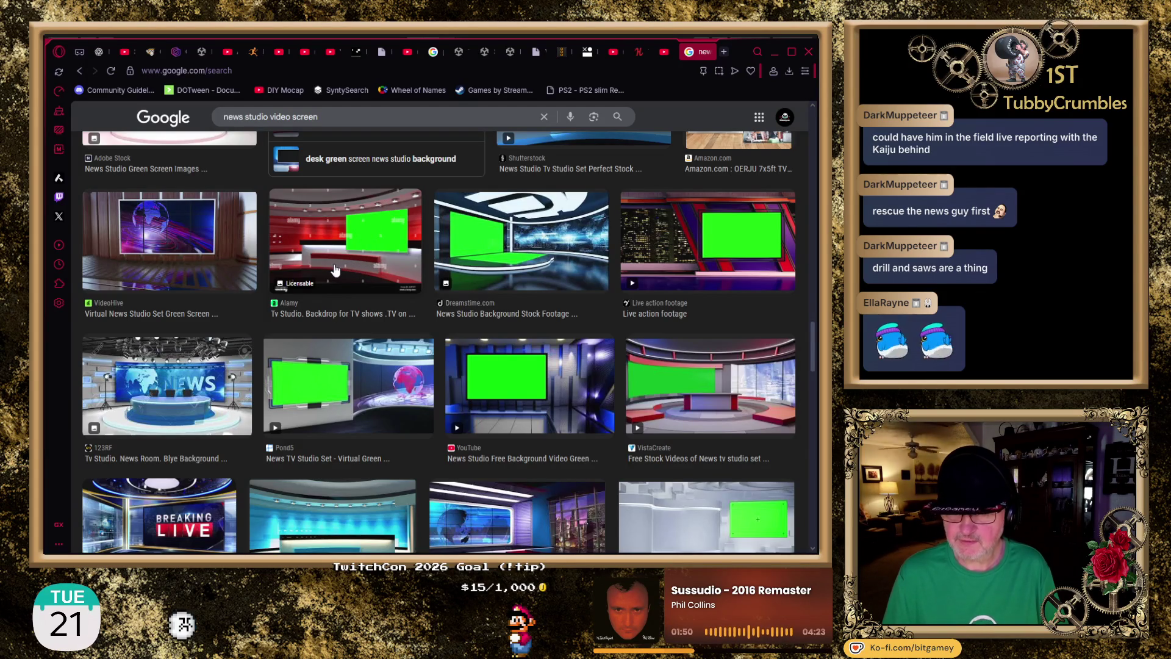
scroll(264, 310, down, 3)
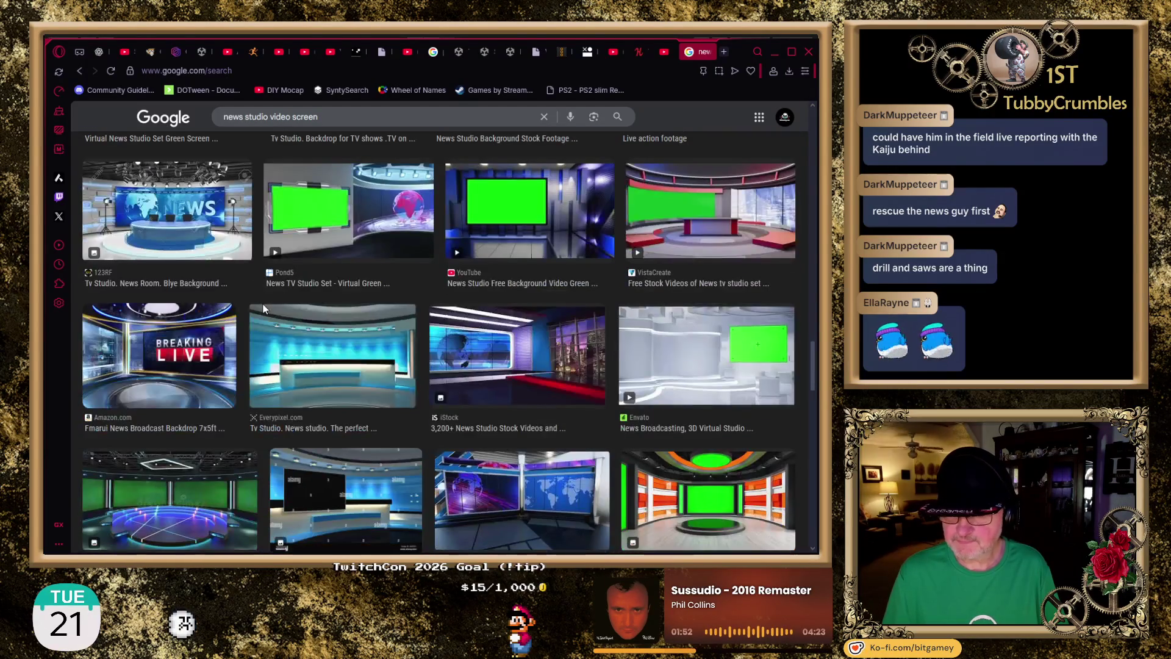
scroll(263, 309, down, 3)
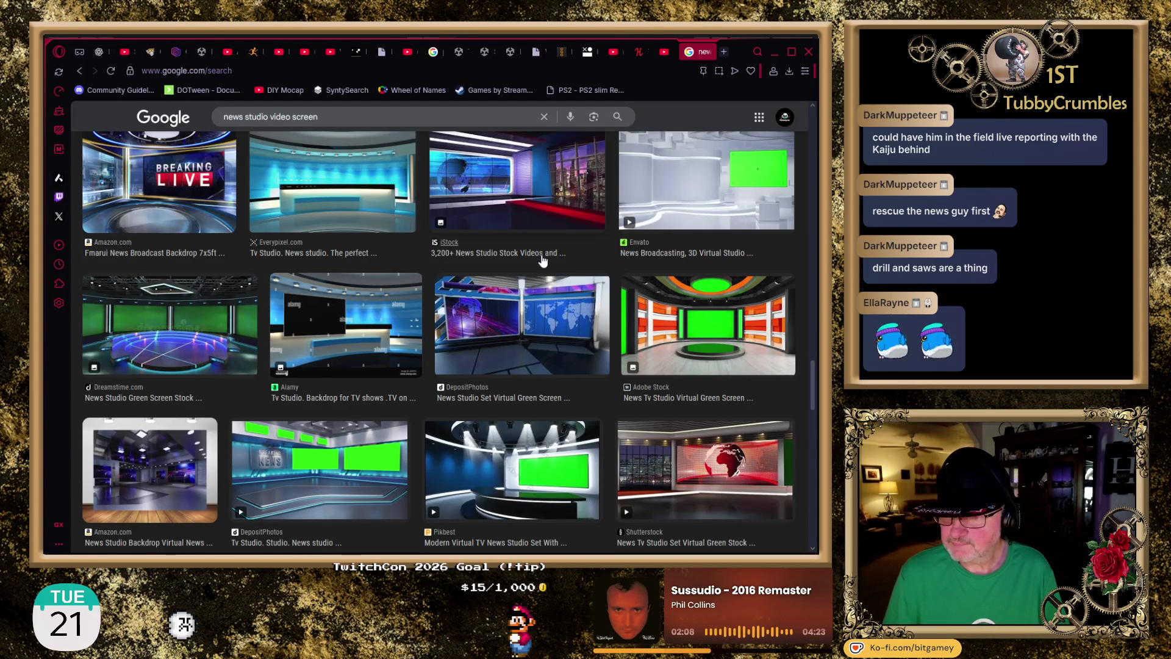
scroll(543, 262, down, 1)
scroll(543, 261, down, 2)
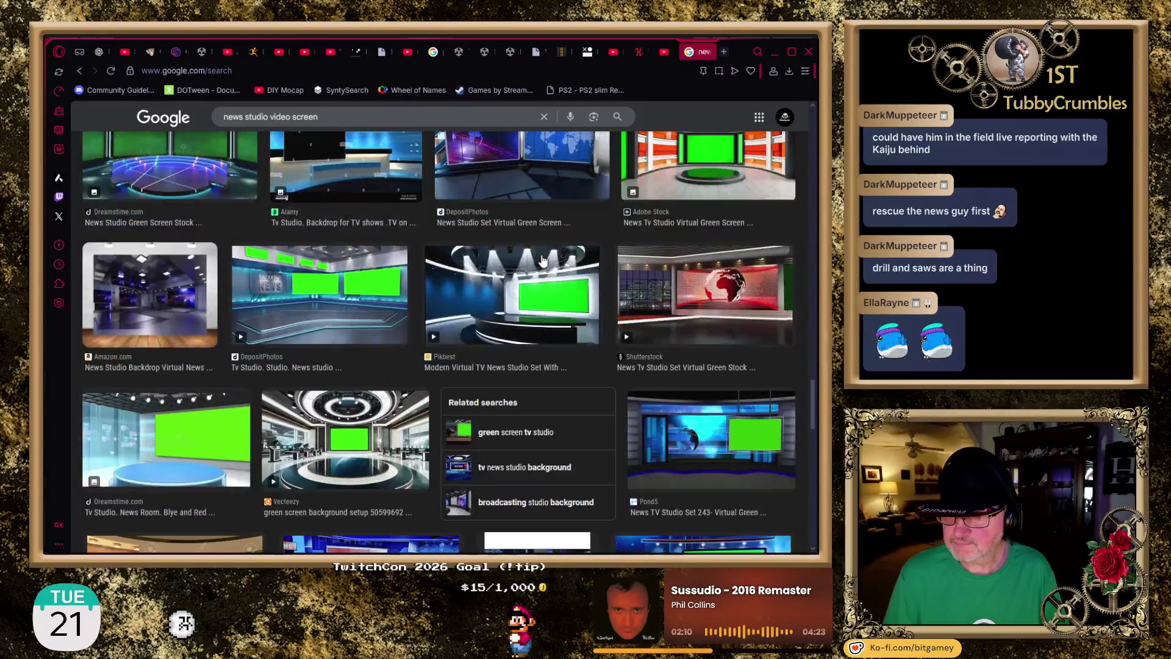
scroll(543, 261, down, 1)
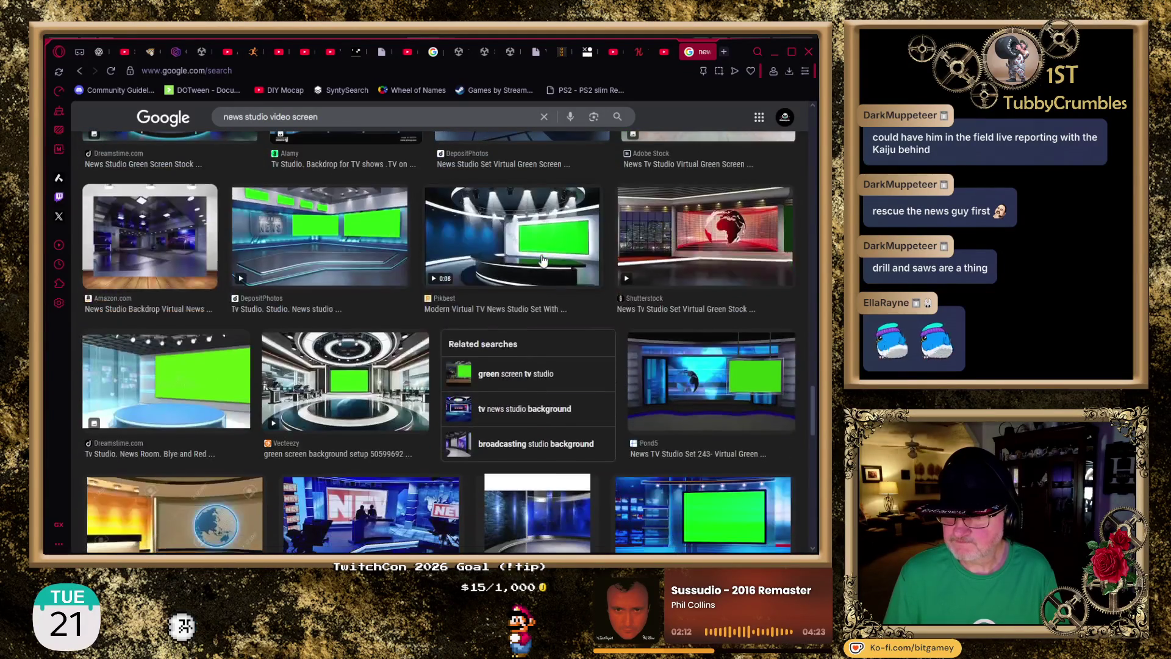
scroll(524, 286, down, 2)
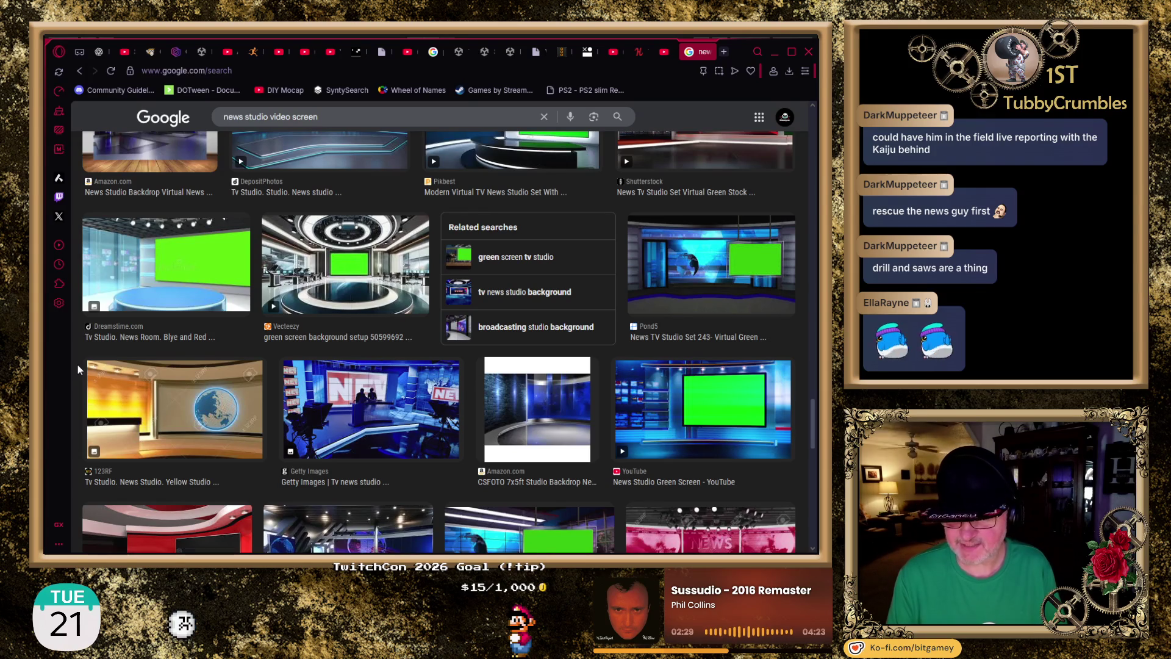
scroll(78, 369, down, 3)
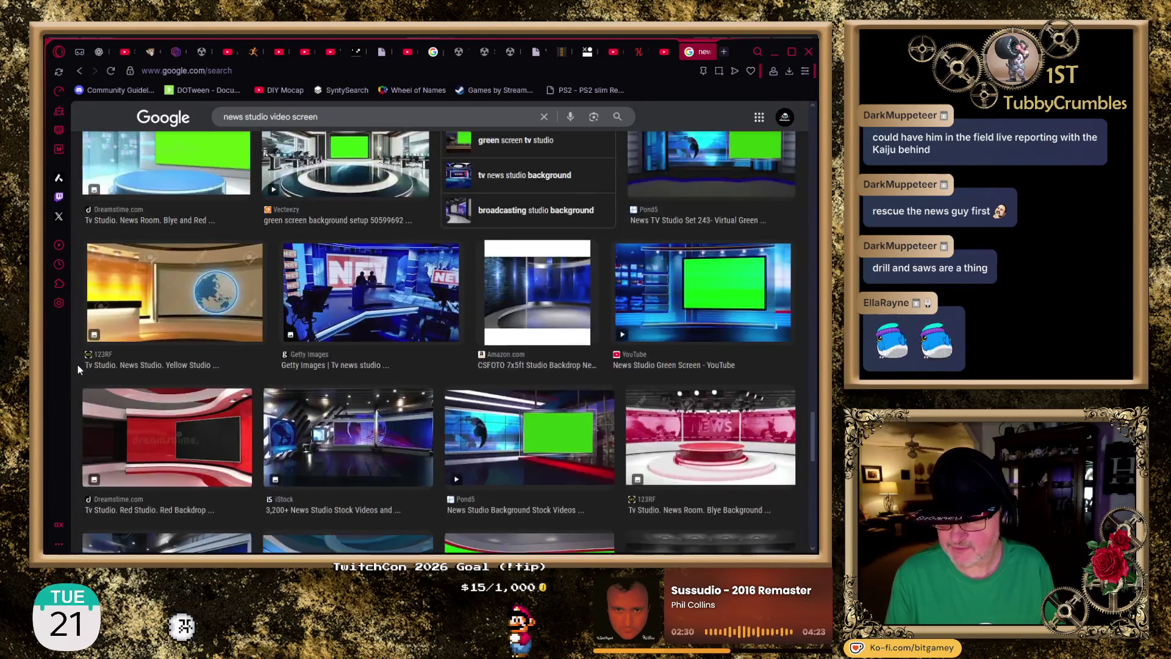
scroll(78, 368, down, 4)
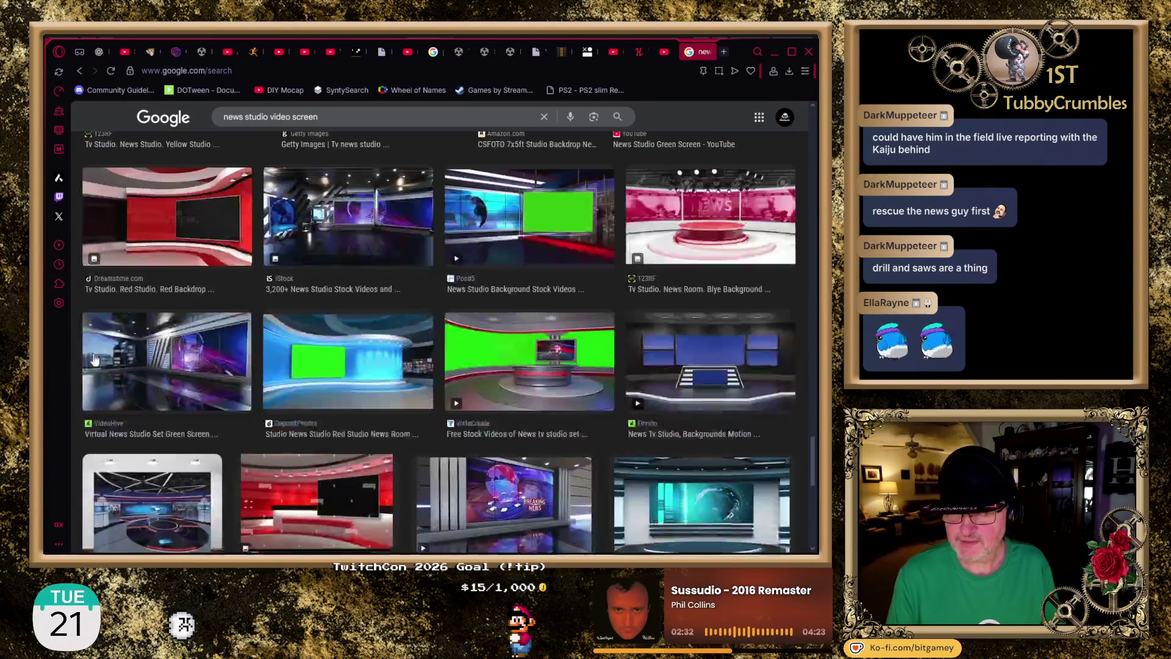
scroll(95, 360, down, 1)
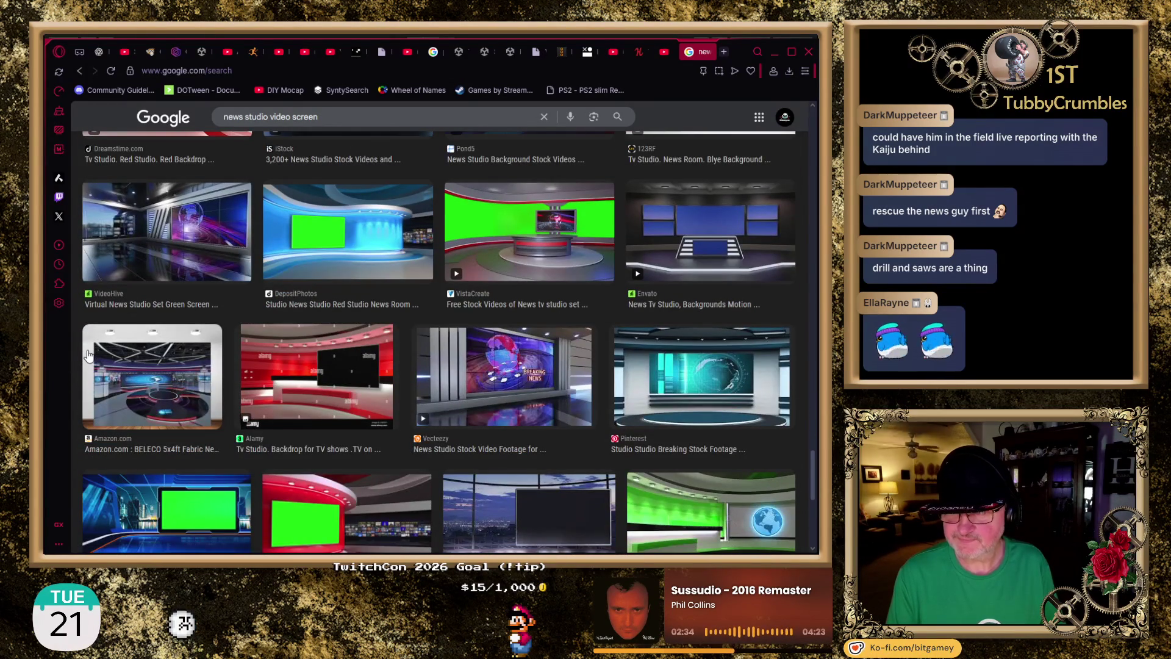
scroll(87, 354, down, 2)
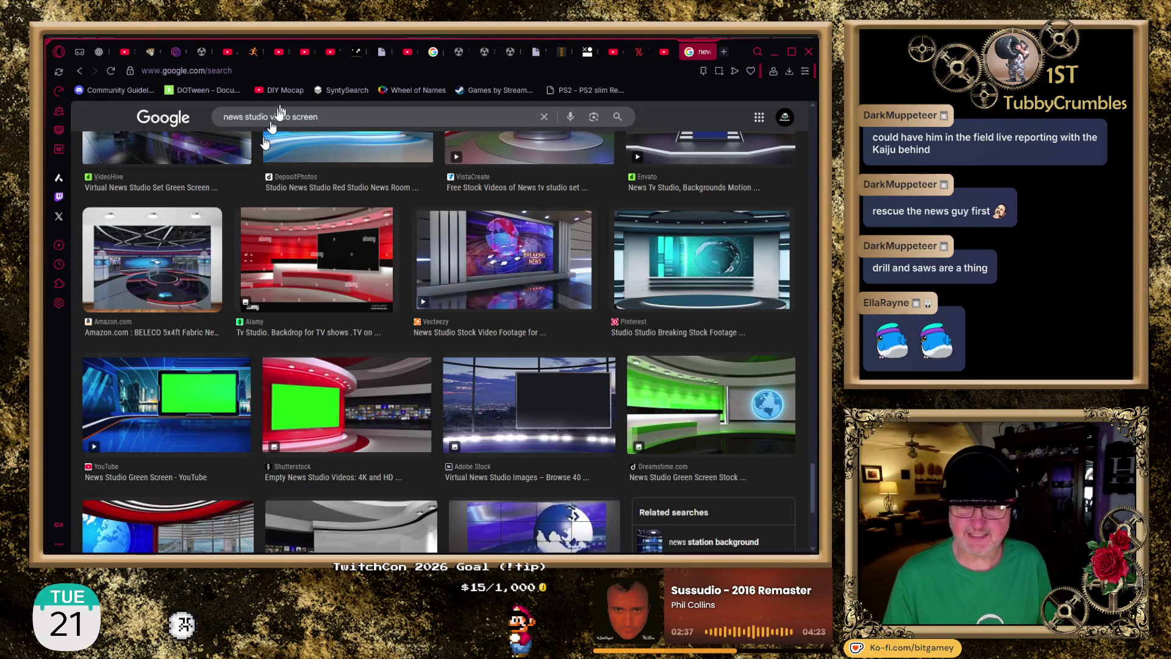
- Load assetstore.unity.com in a new tab and put the cursor in the store's search box
click(724, 52)
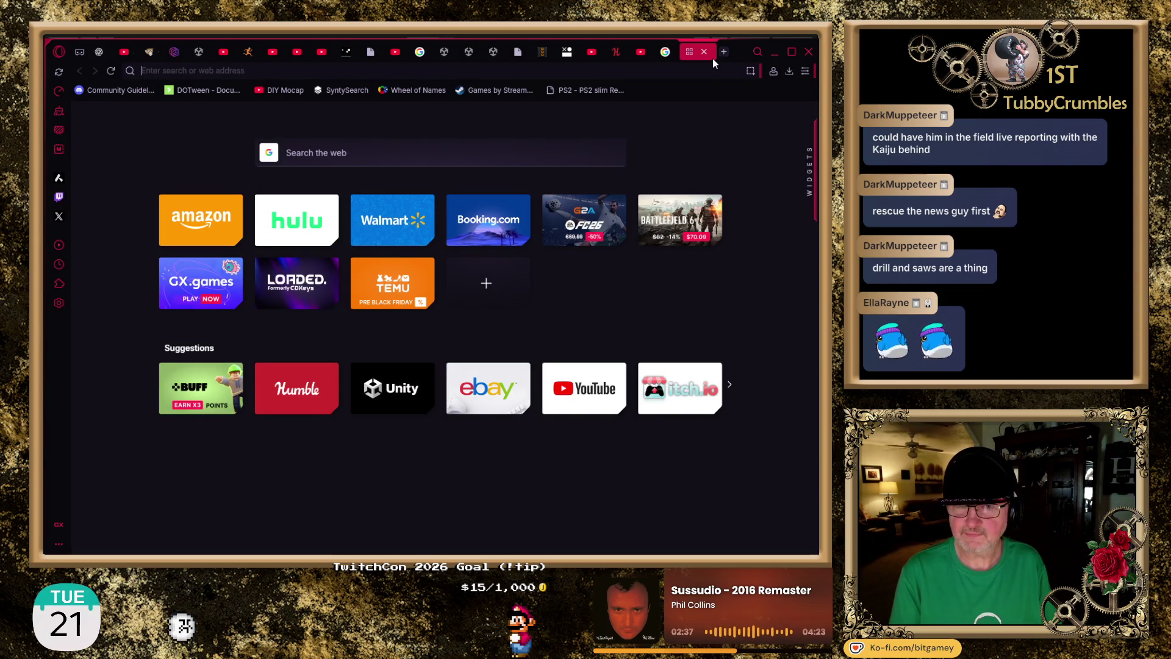
text(ass)
key(Return)
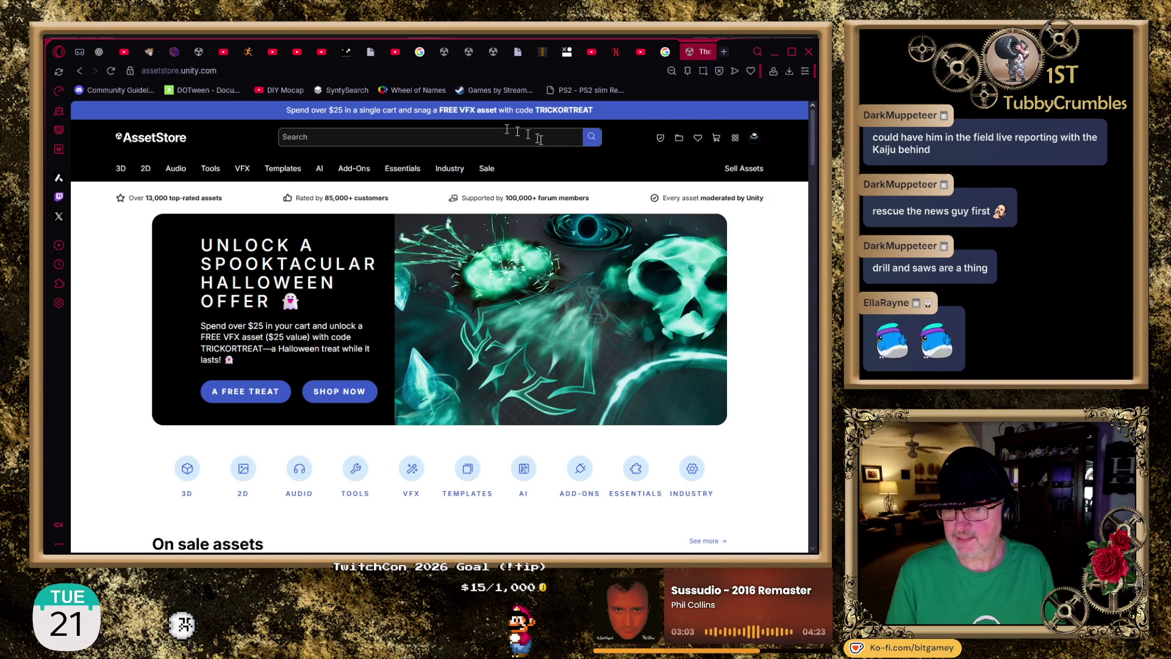
click(487, 136)
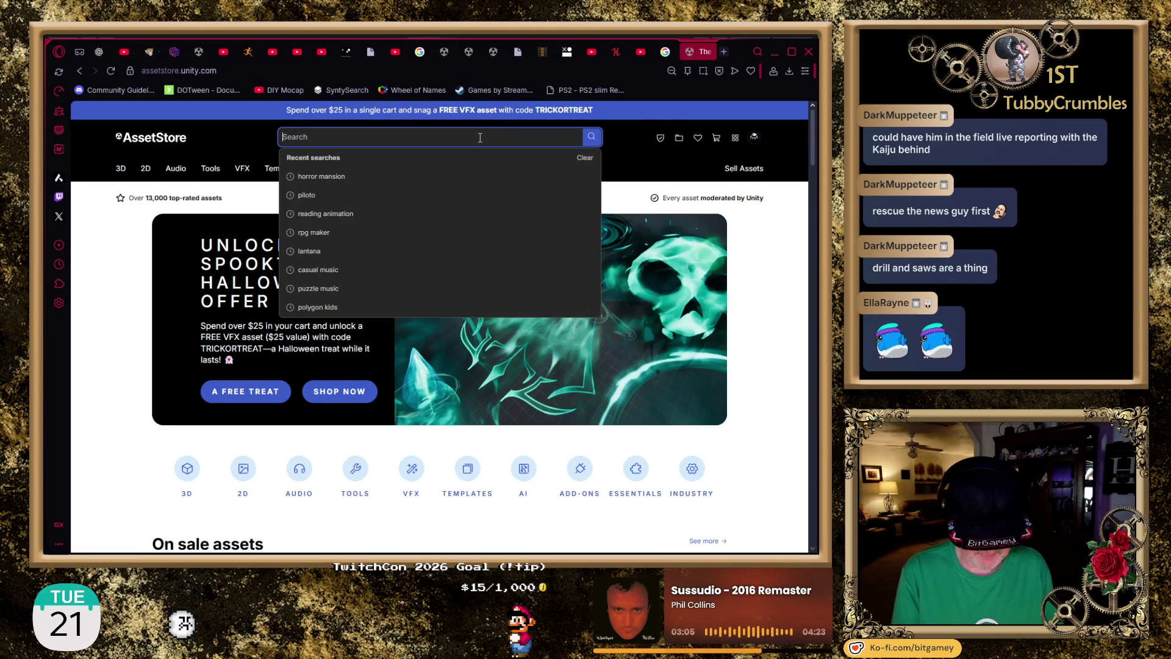
- Search for 'tv set', open Weather TV Studio 2 (URP), and pause its preview video
text(t)
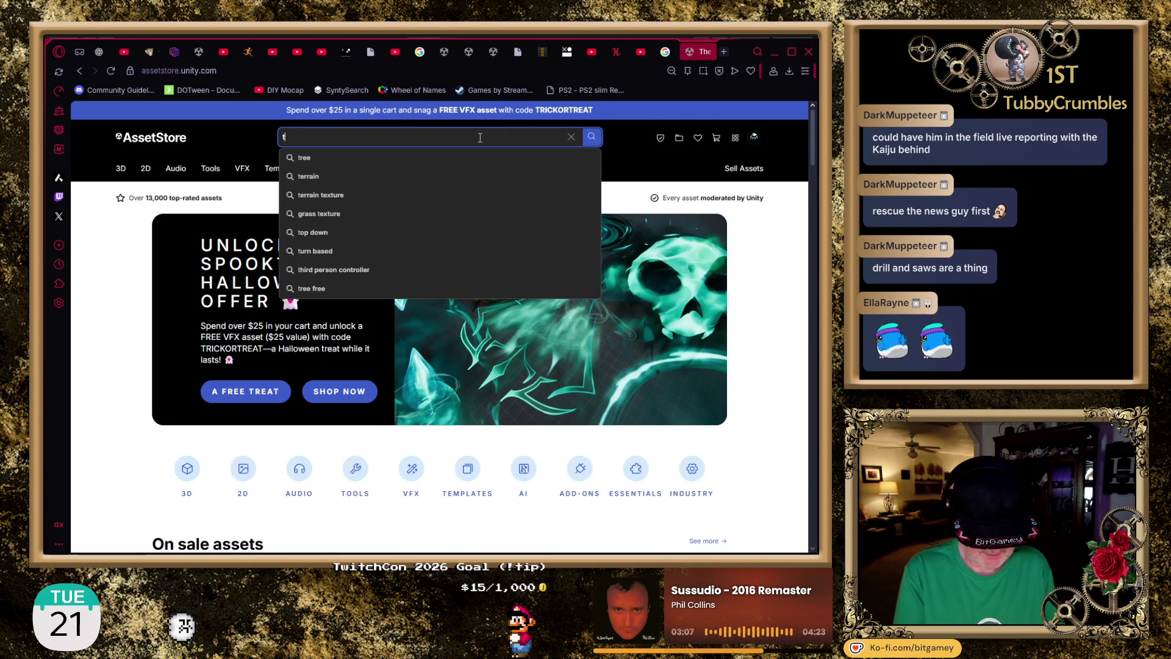
text(v set)
key(Return)
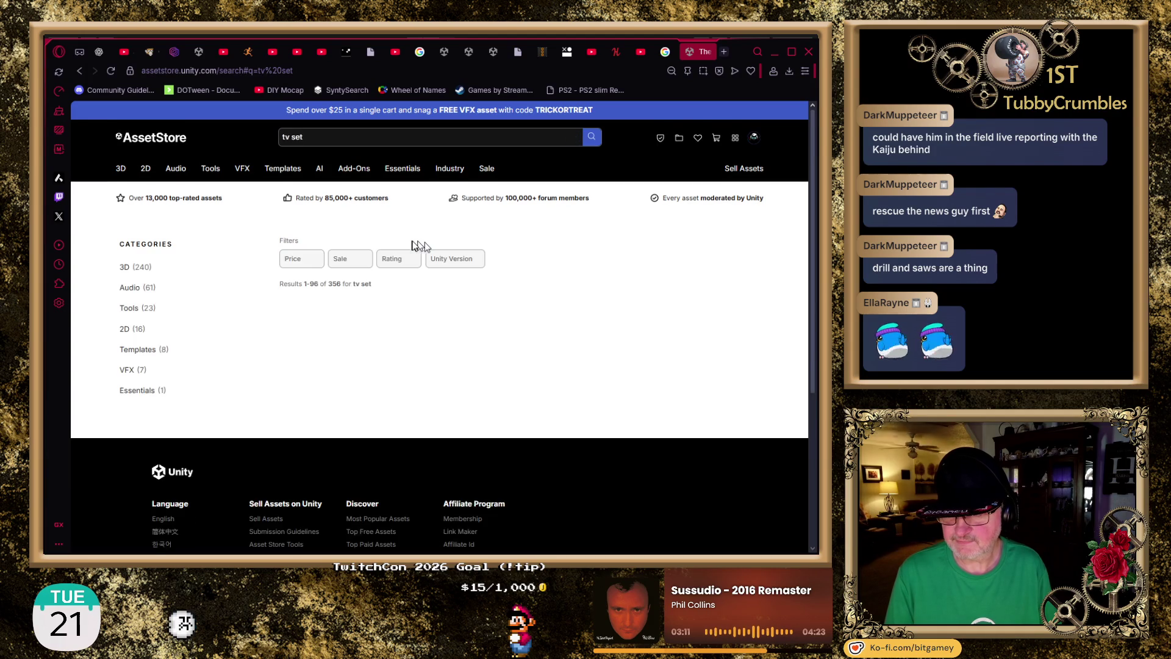
scroll(411, 246, down, 5)
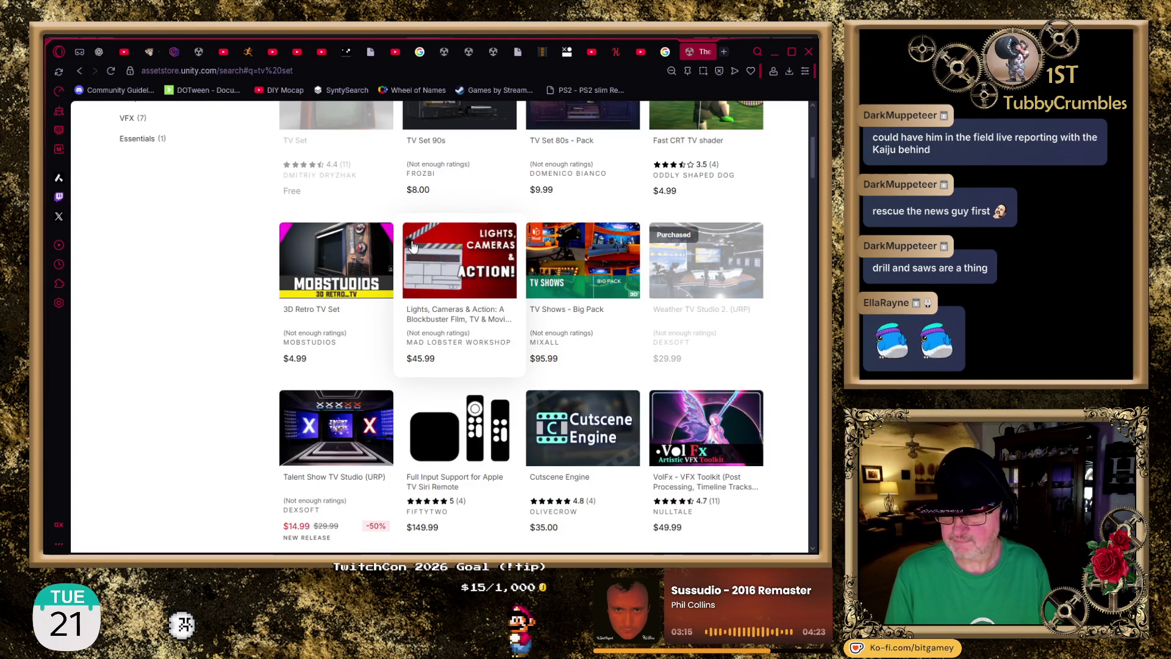
click(733, 278)
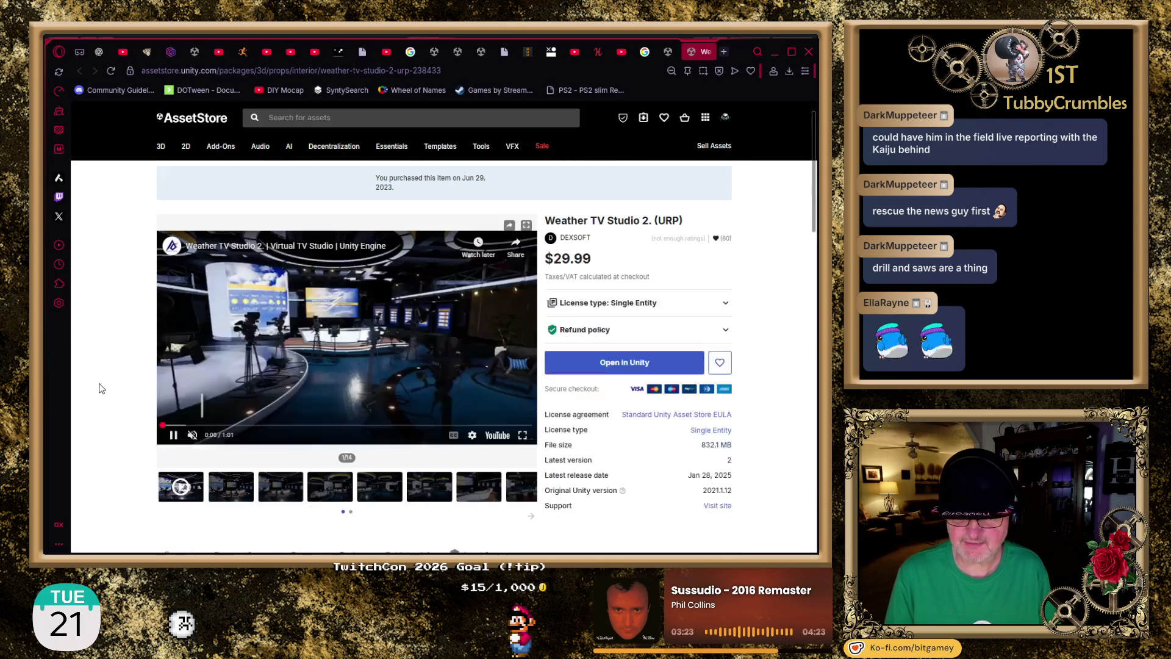
click(174, 447)
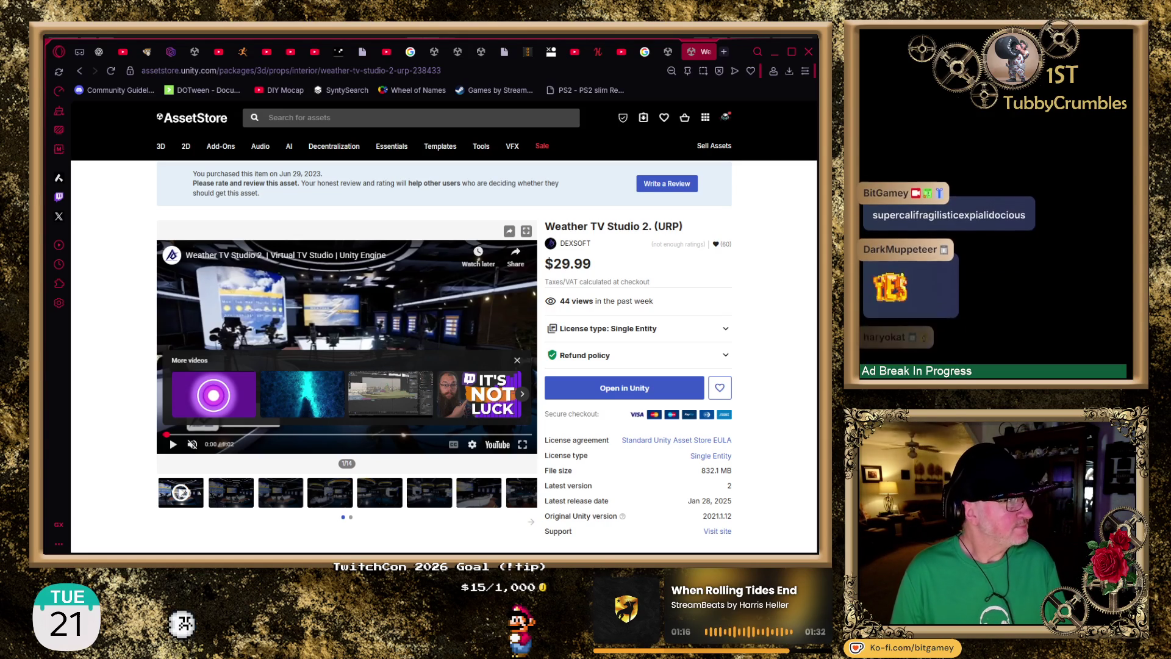
- Flip through the Weather TV Studio 2 still images, then go back to the tv set results tab
click(230, 497)
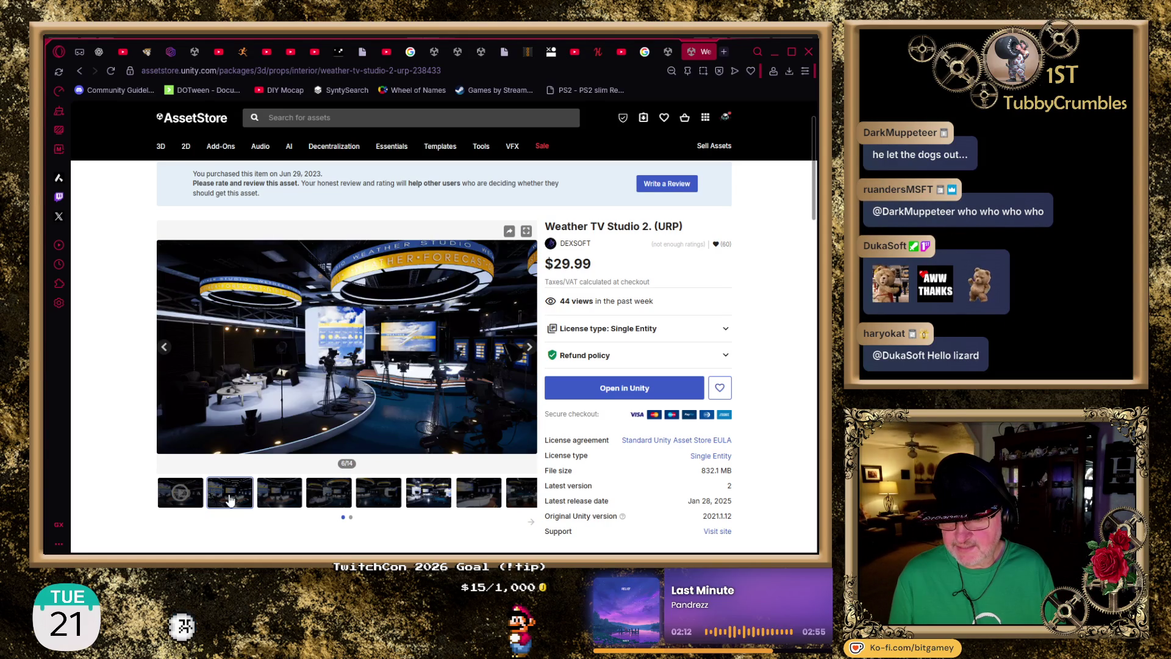
scroll(231, 497, down, 2)
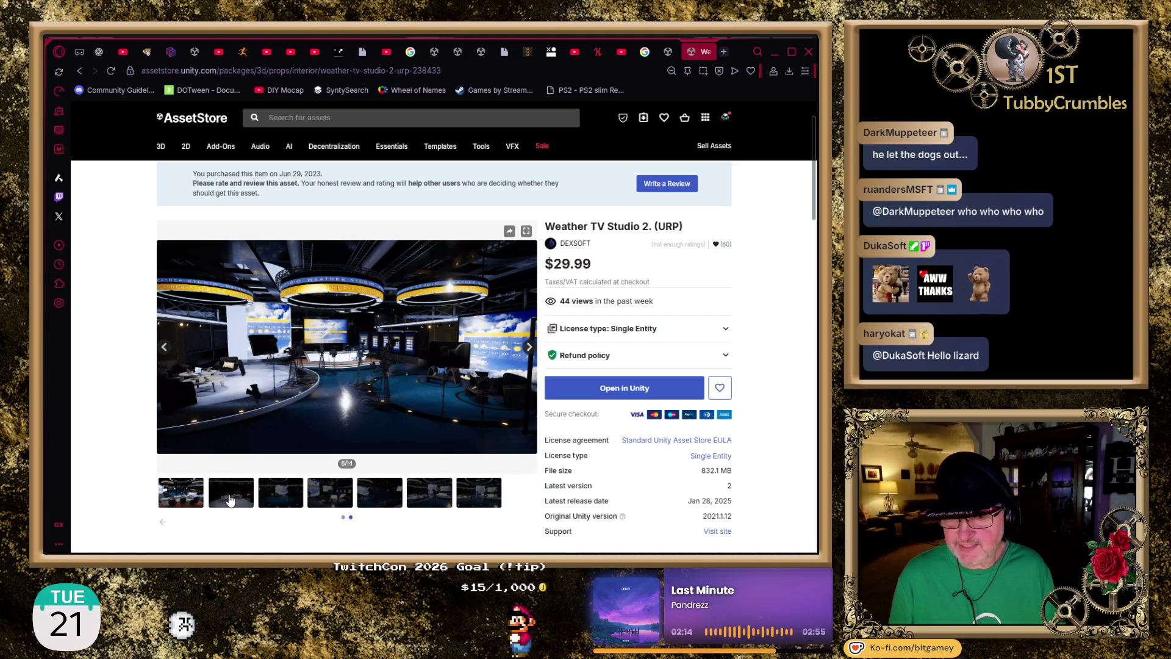
click(230, 497)
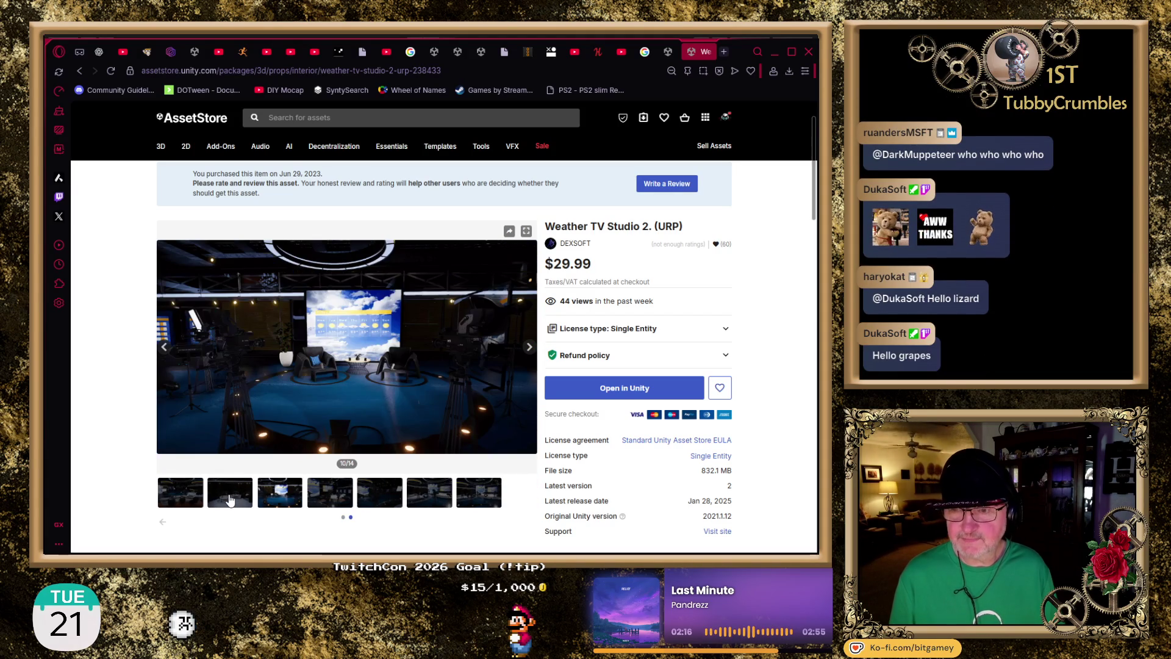
click(83, 71)
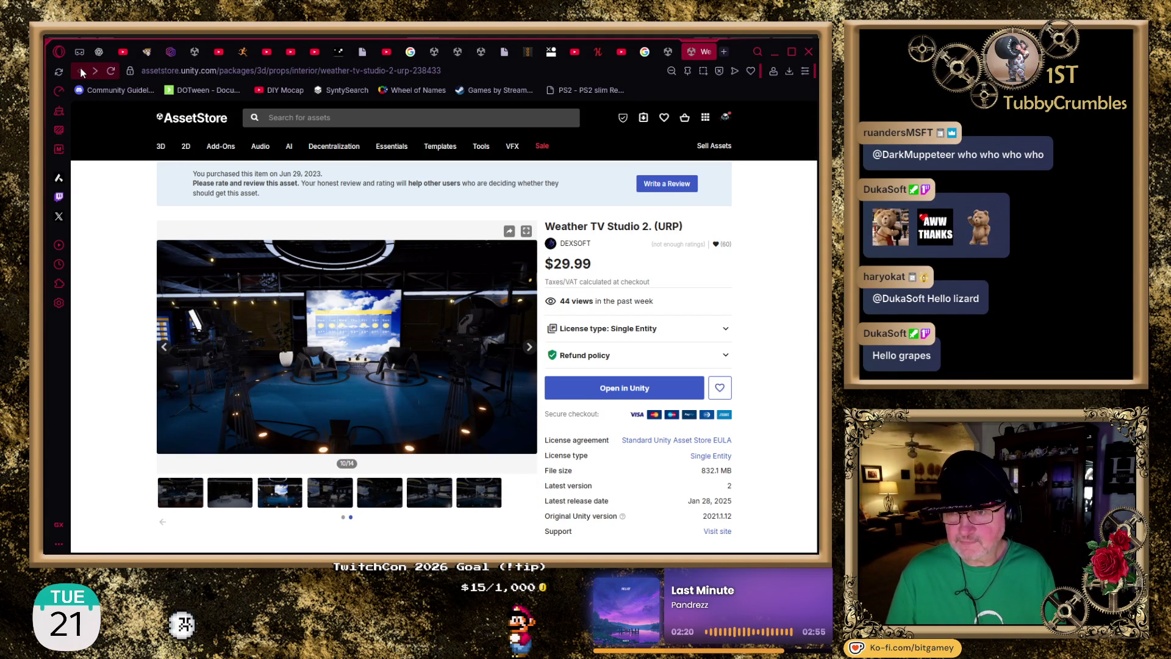
click(668, 54)
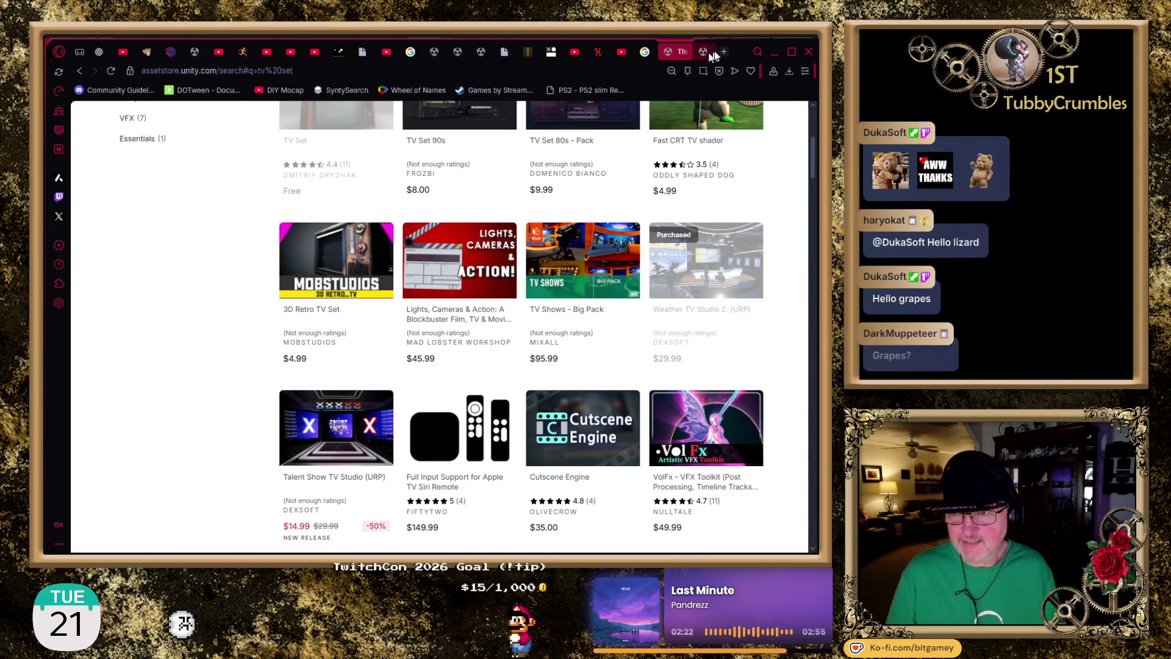
- Close the Weather TV Studio 2 page and scroll down the tv set results
click(715, 52)
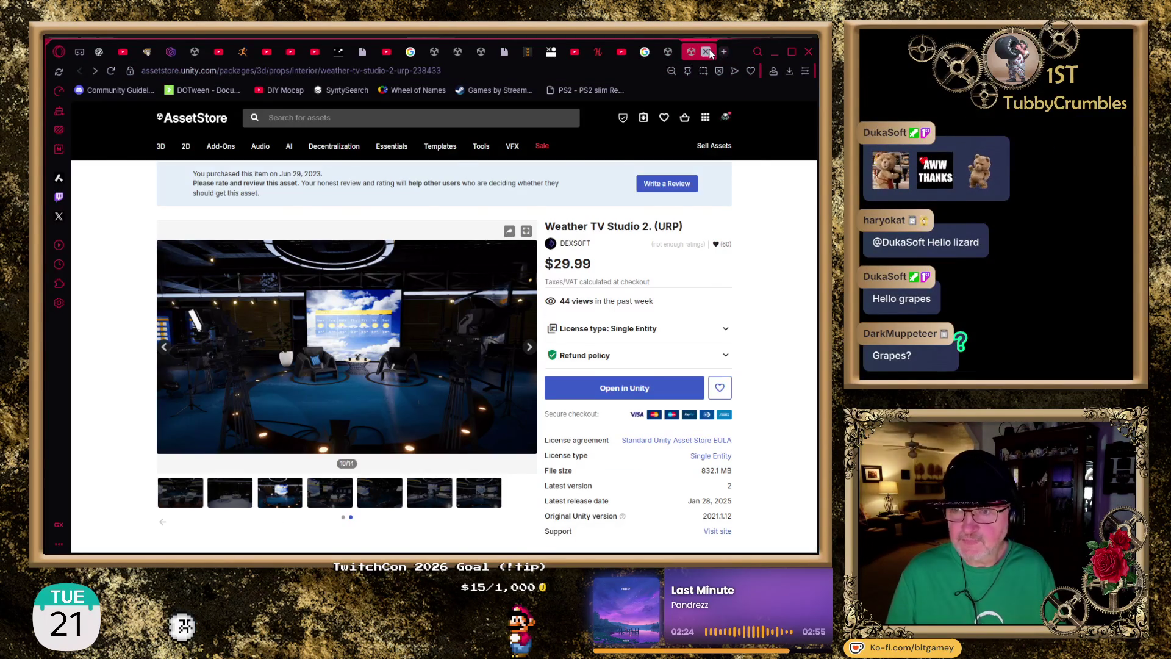
click(723, 52)
scroll(201, 302, down, 7)
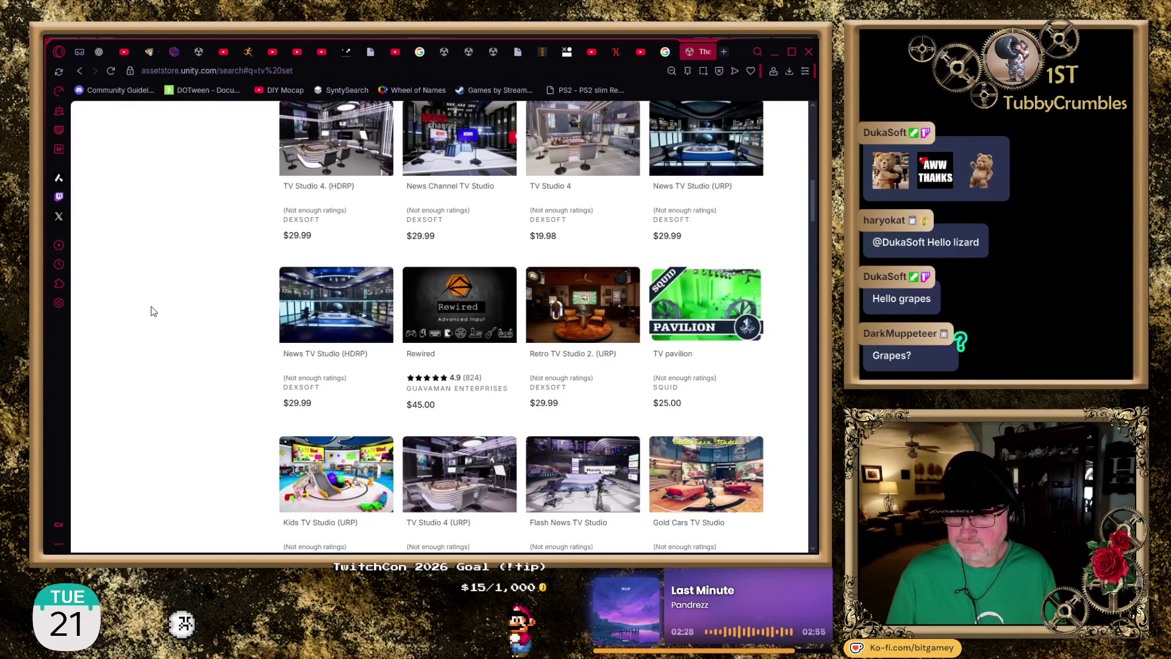
scroll(153, 311, down, 2)
scroll(153, 311, down, 3)
scroll(154, 311, down, 9)
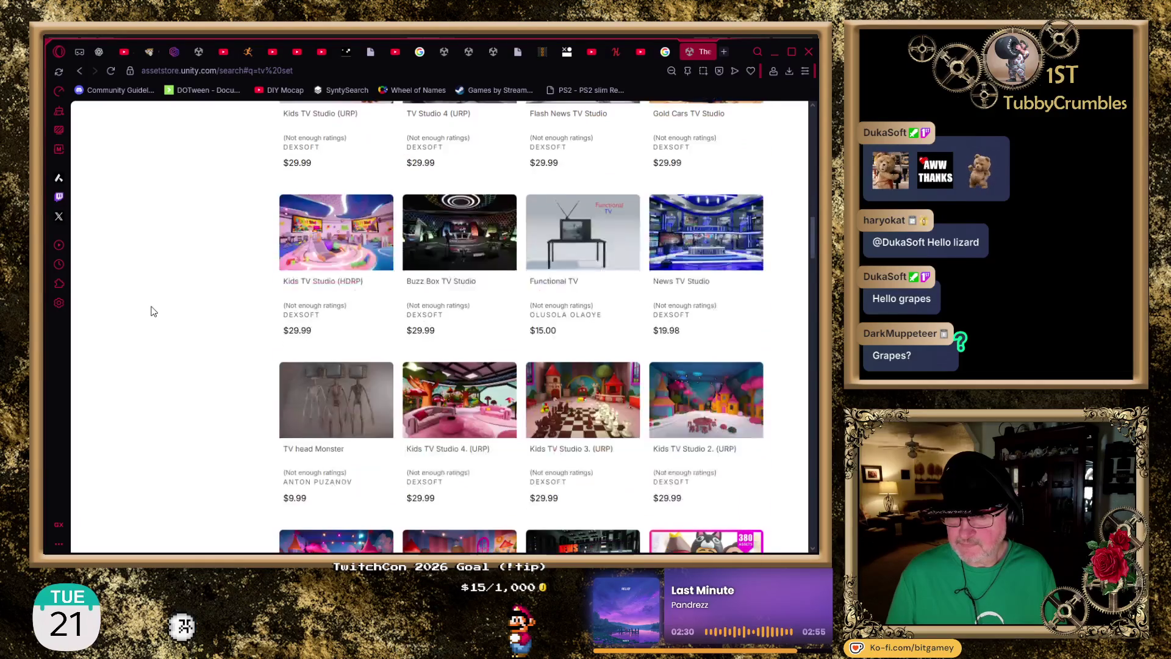
scroll(154, 311, down, 4)
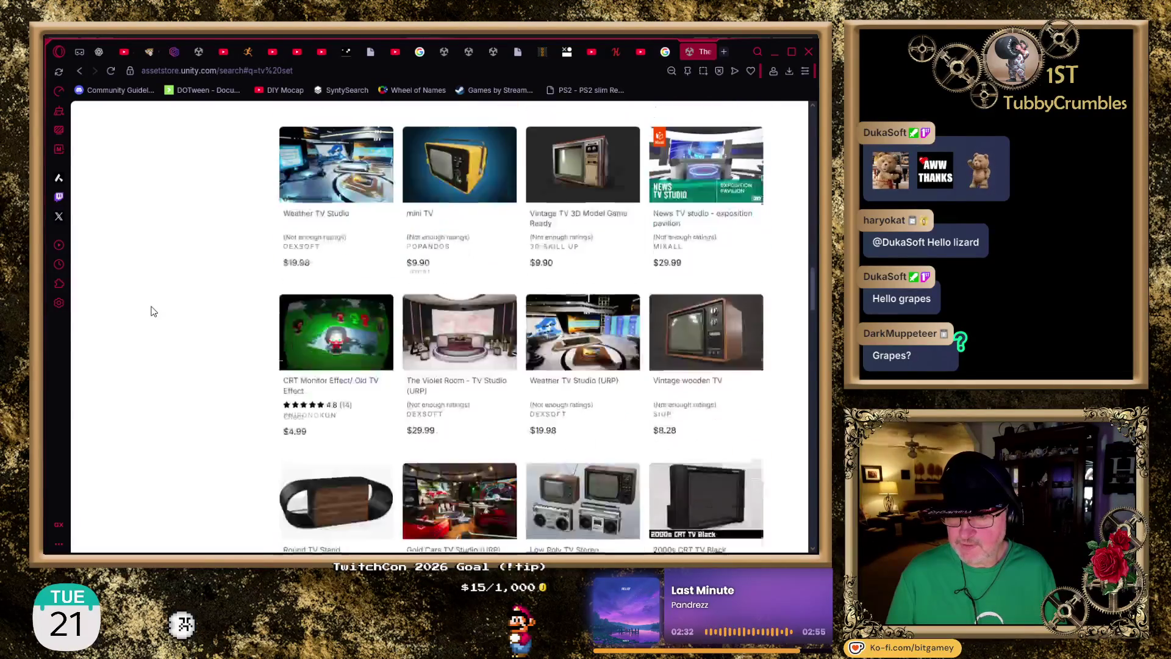
- Open Low Poly Ultimate Pack from the results in a new tab and view it
scroll(154, 311, up, 2)
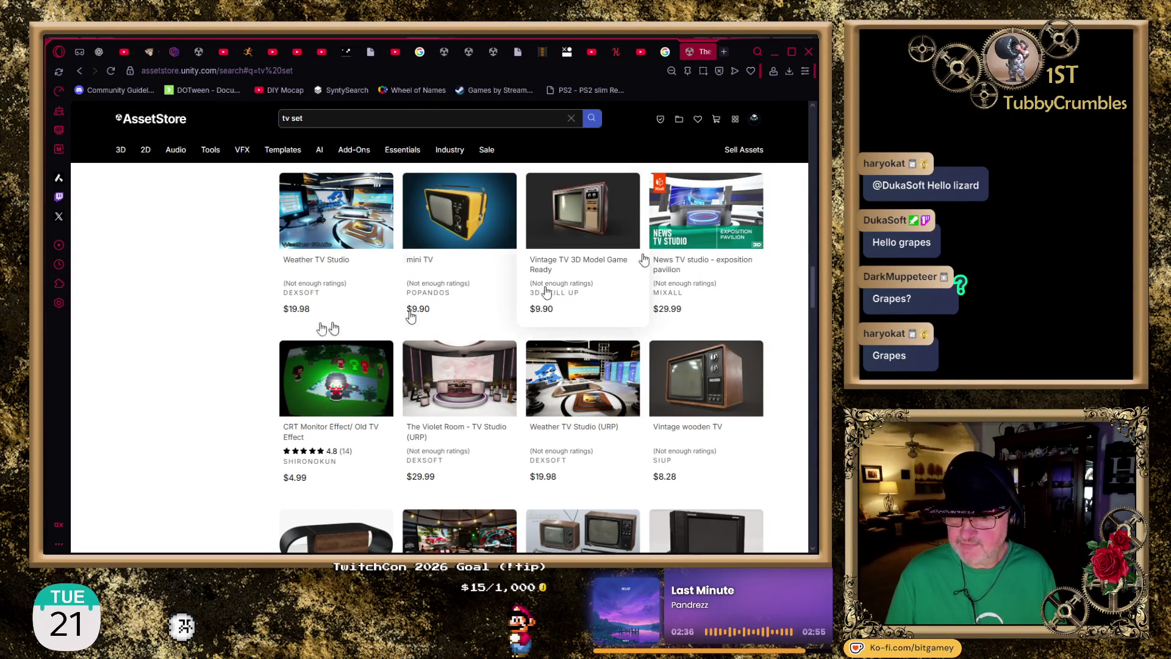
scroll(177, 343, down, 3)
scroll(179, 345, down, 3)
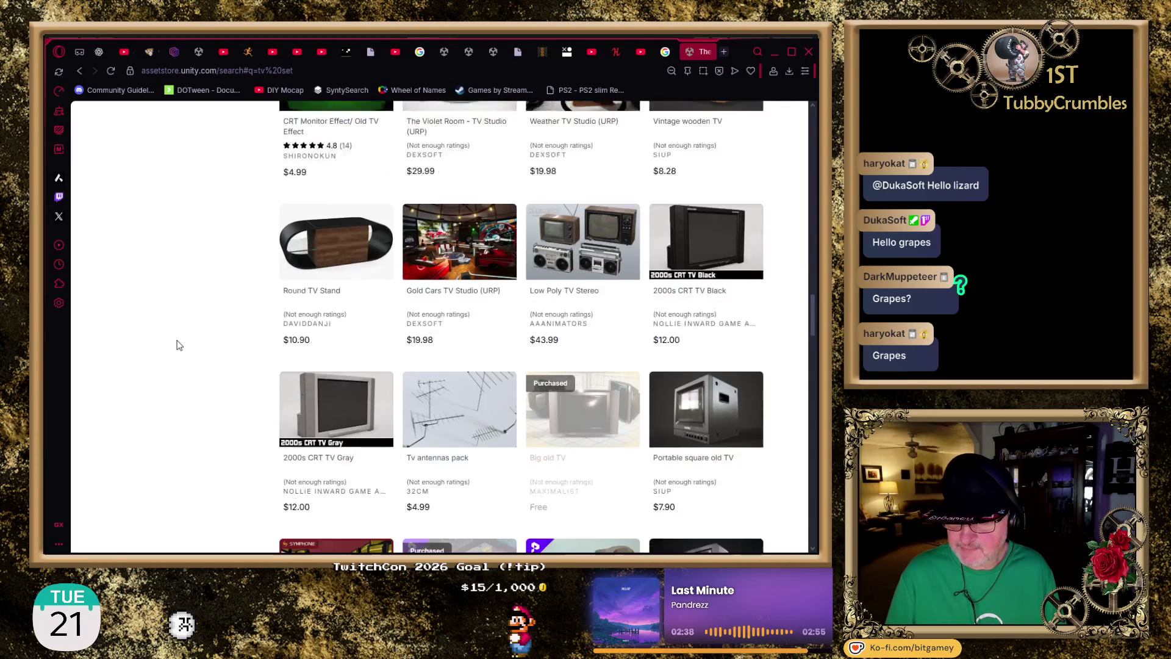
scroll(179, 345, down, 1)
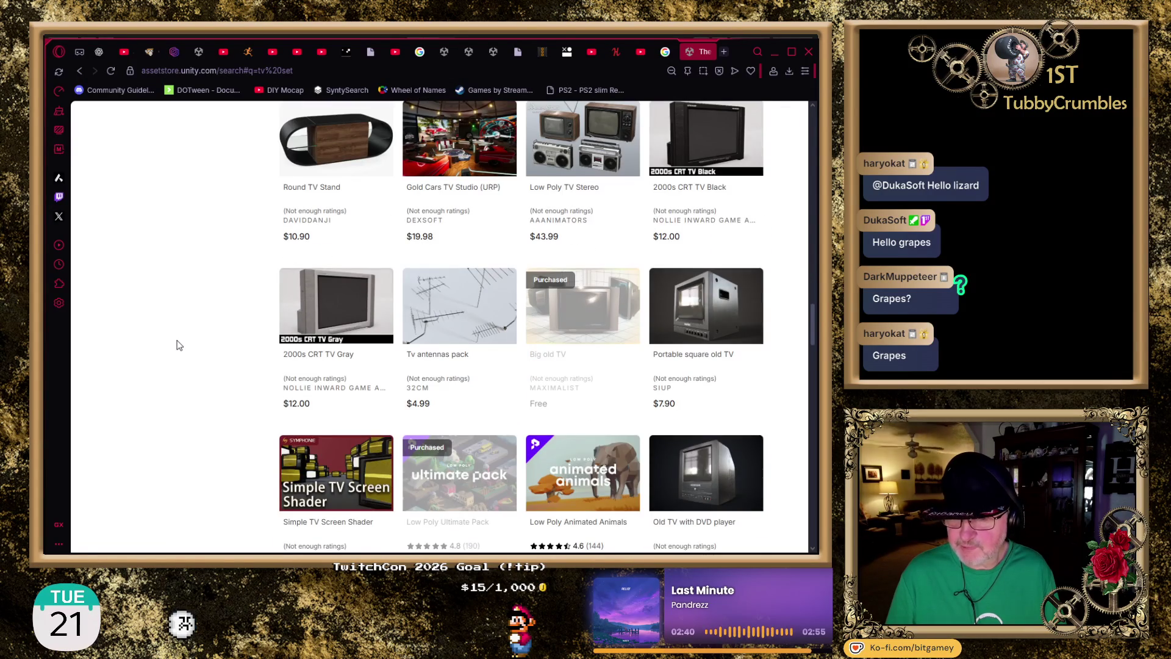
scroll(179, 345, down, 4)
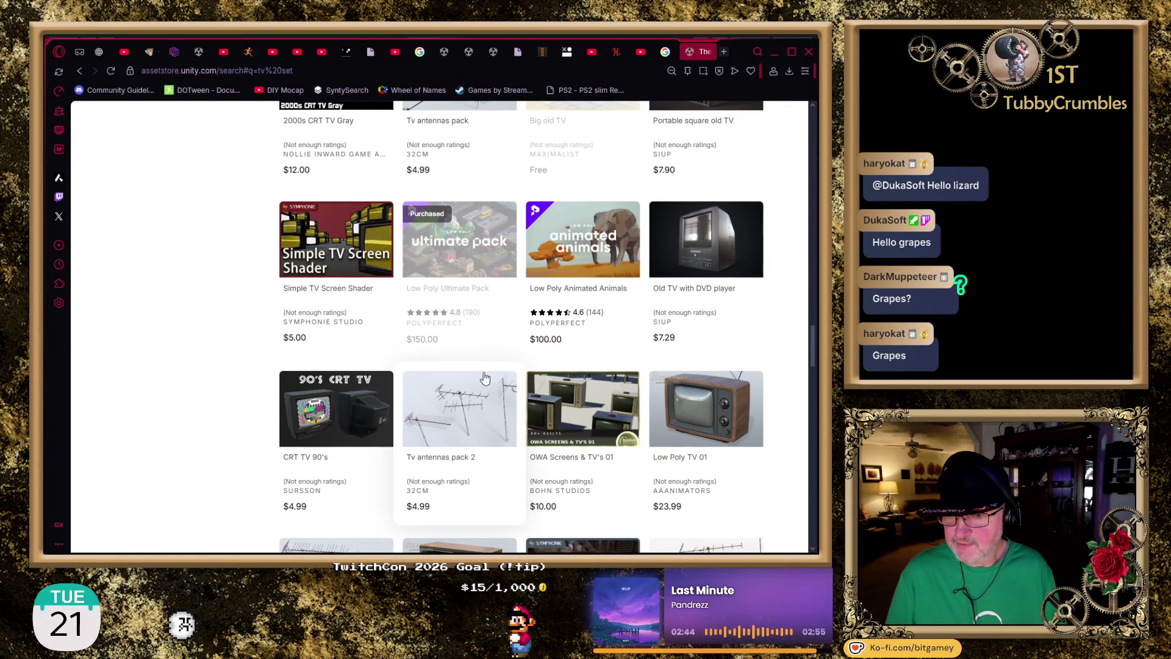
middle_click(467, 292)
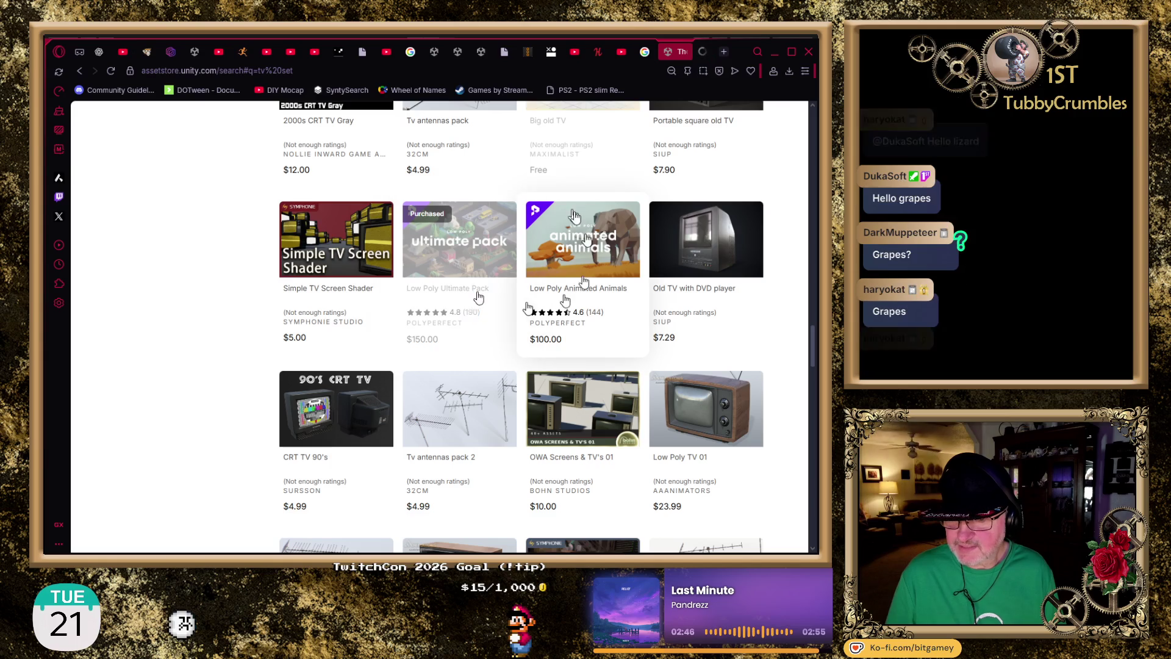
click(700, 53)
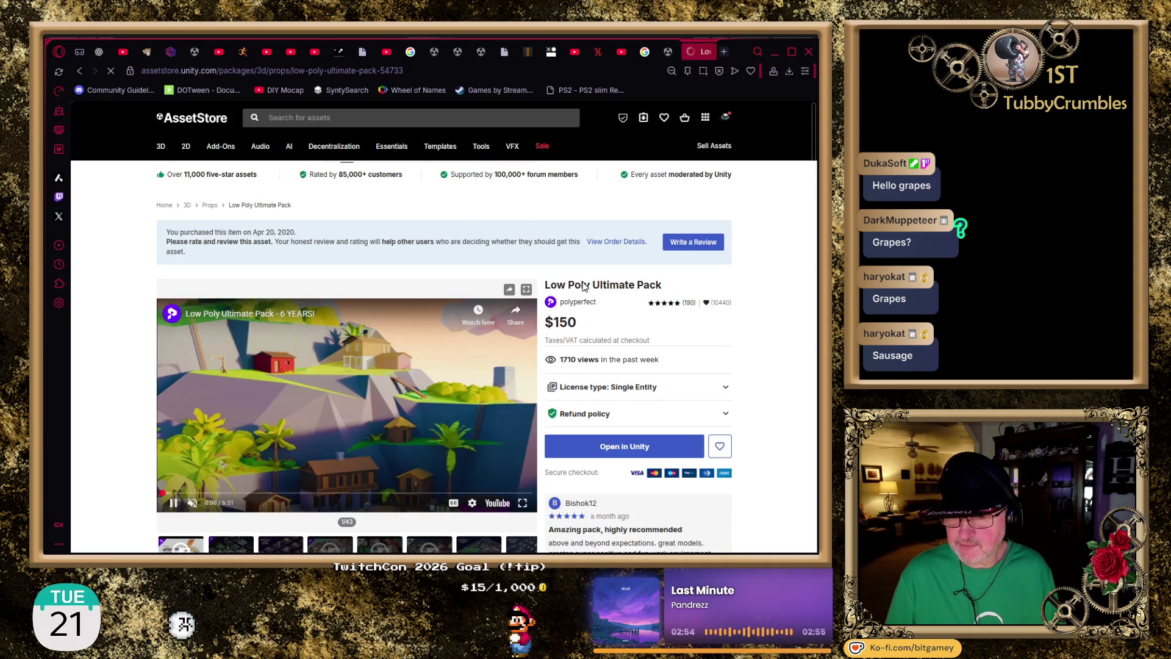
- Open the polyperfect publisher page and sort its assets by price
click(574, 301)
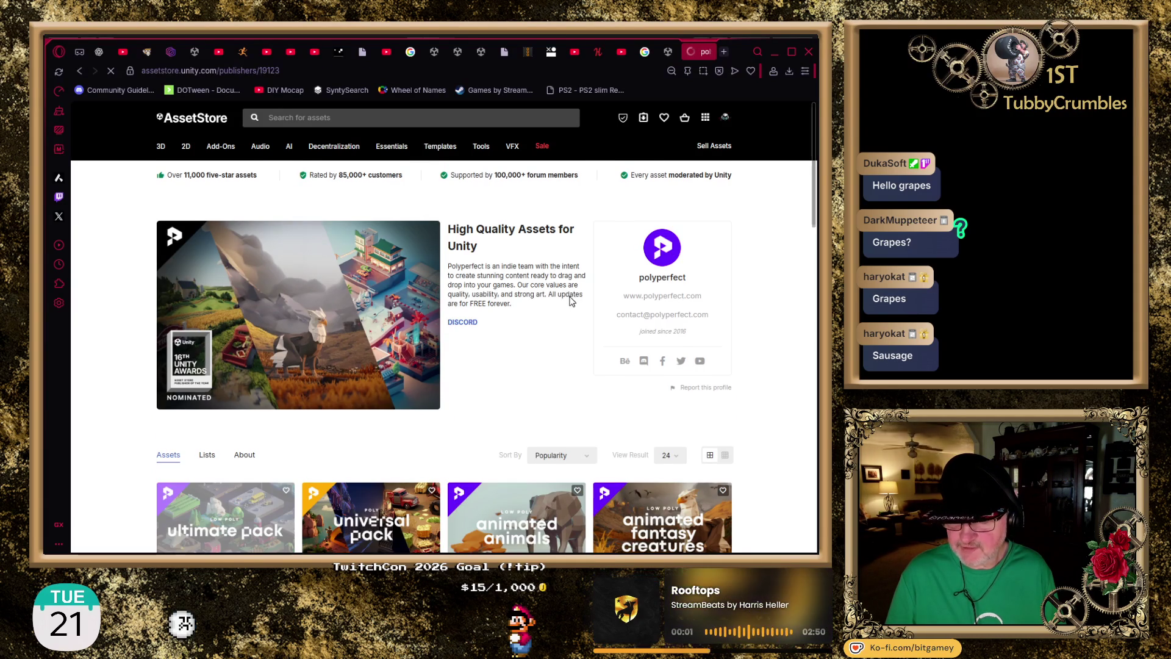
click(571, 458)
click(565, 501)
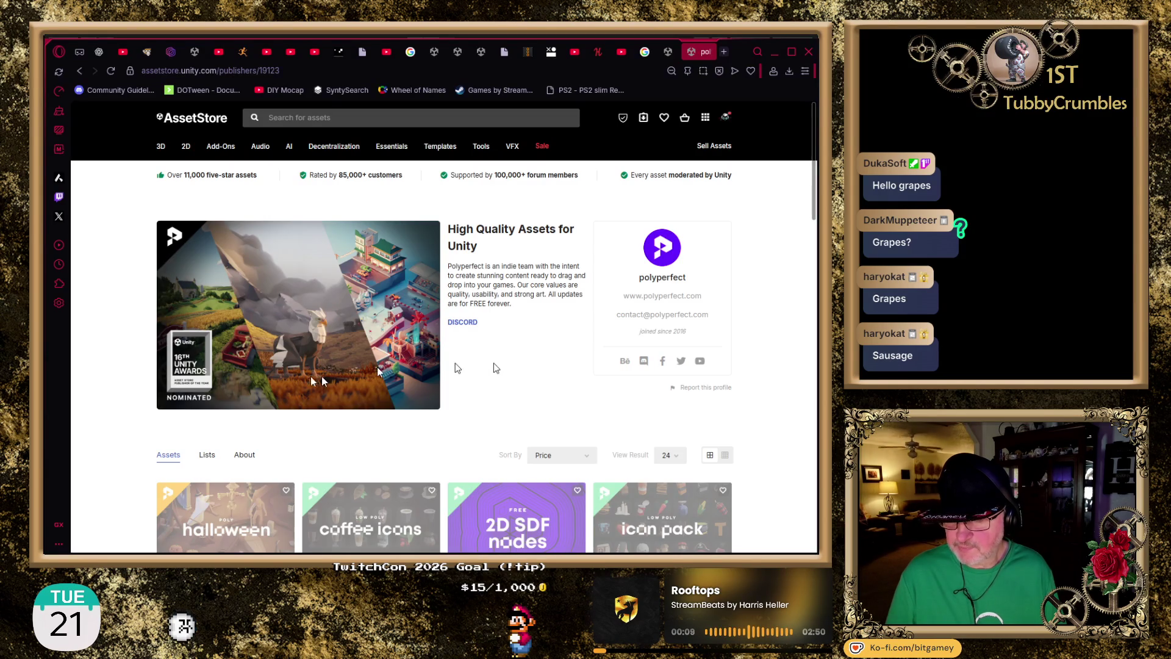
scroll(134, 389, down, 5)
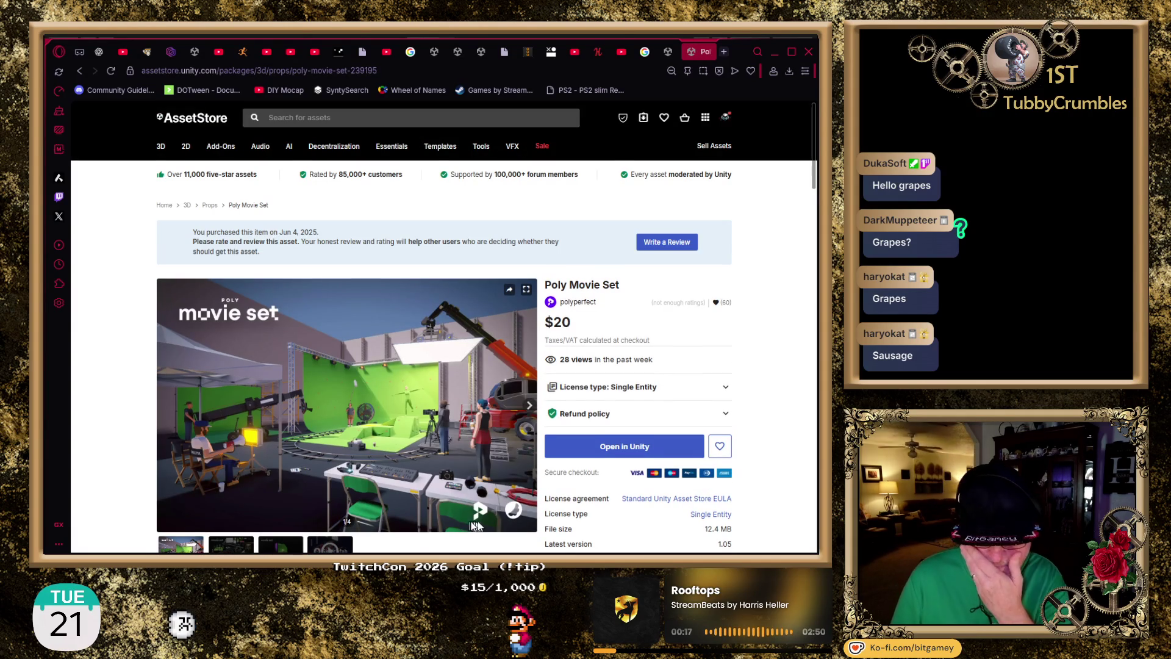
- Show the second Poly Movie Set image and load its interactive 3D model preview
scroll(451, 353, down, 1)
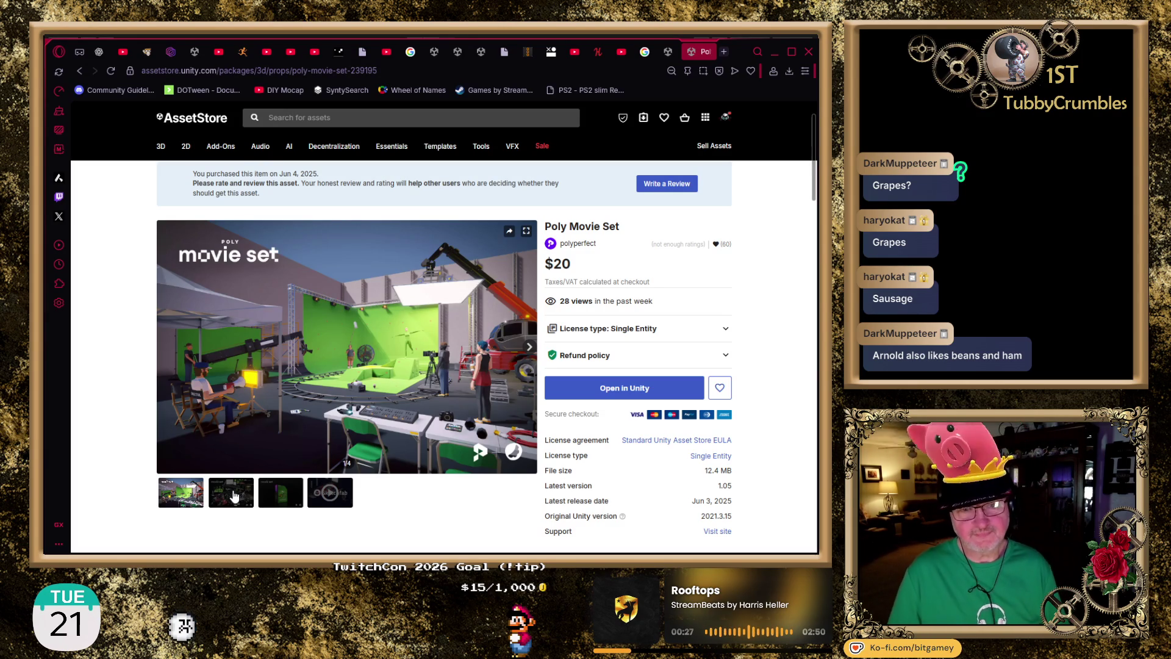
click(237, 496)
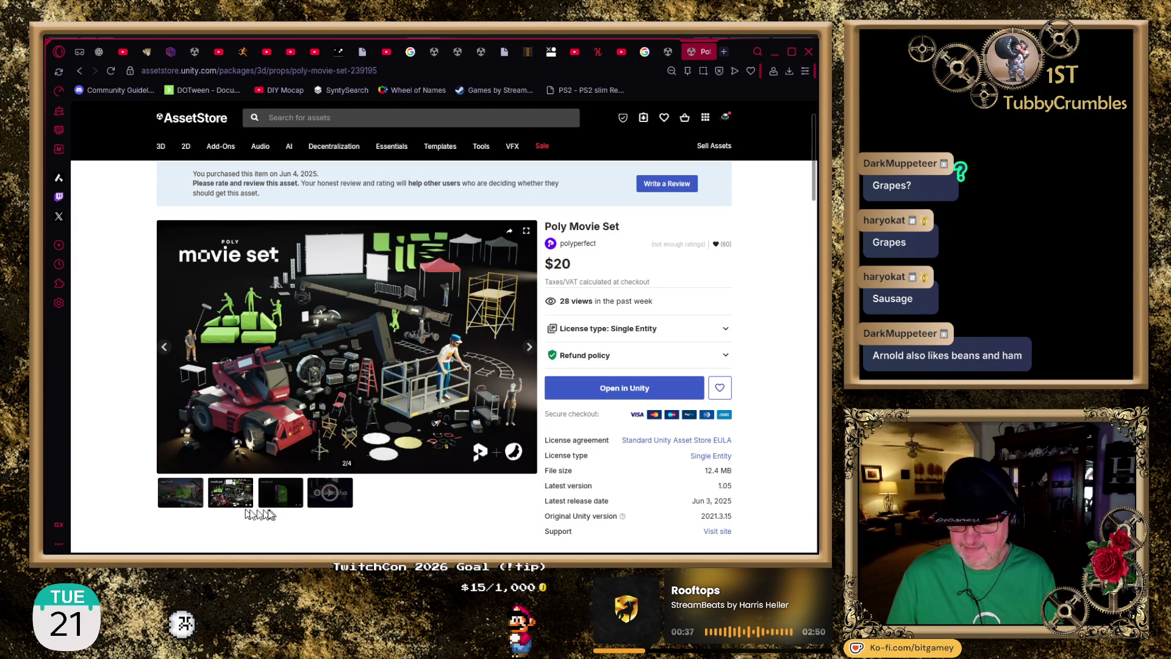
click(331, 497)
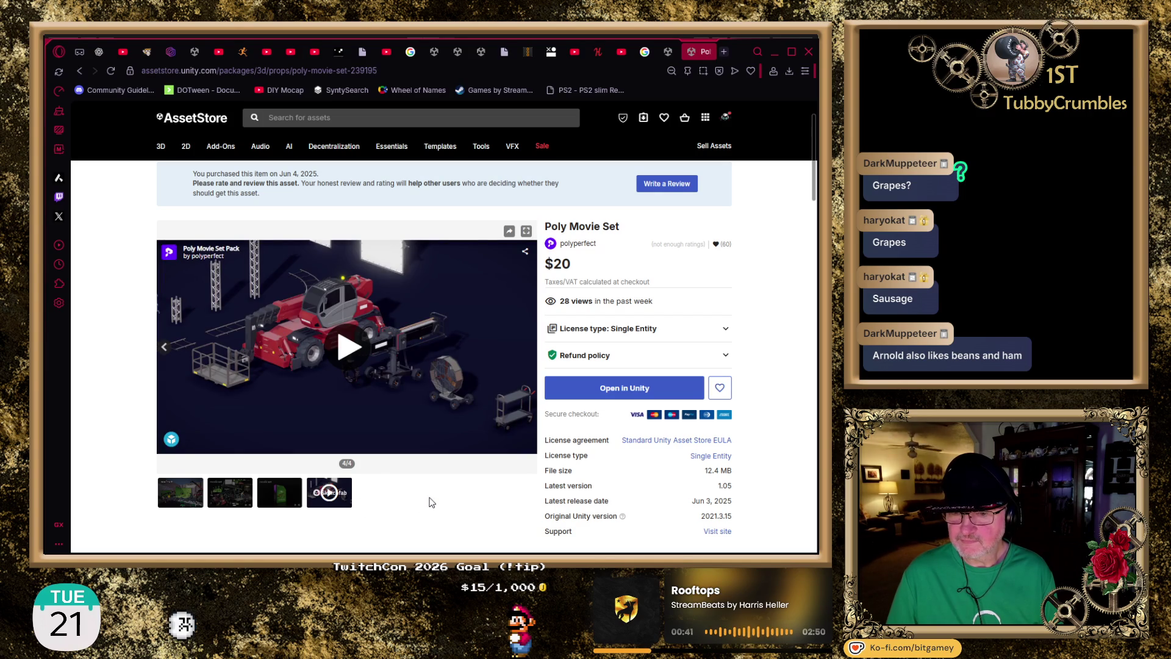
click(353, 346)
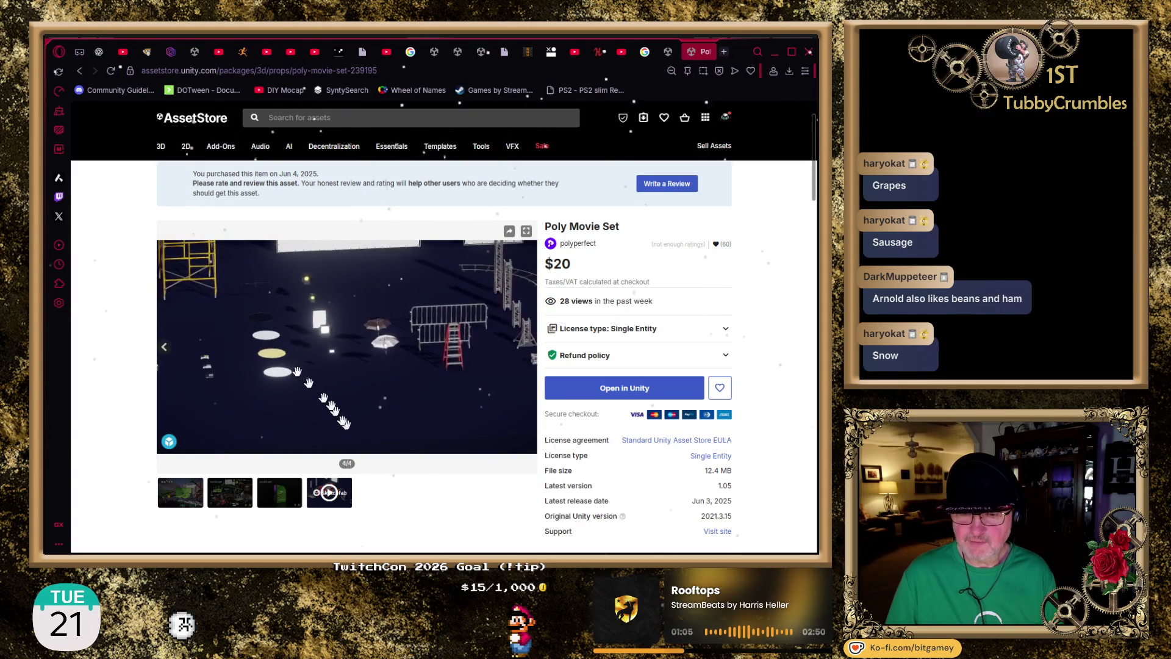
- Step back through the gallery to the first image and close the Poly Movie Set page
click(284, 495)
click(237, 501)
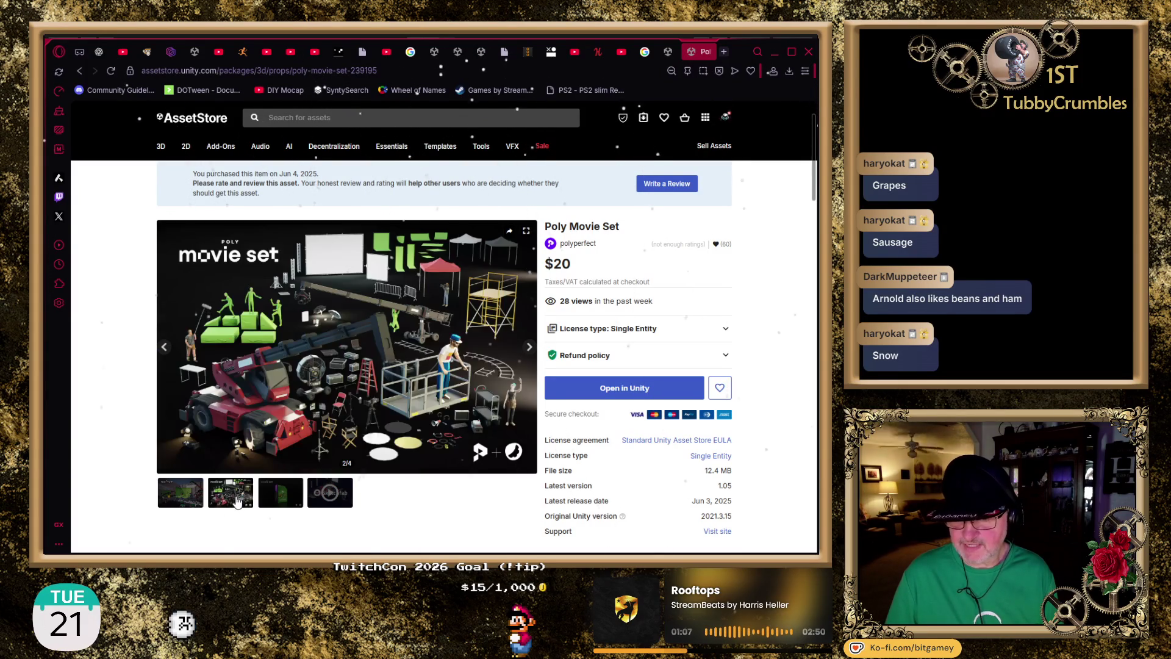
click(185, 500)
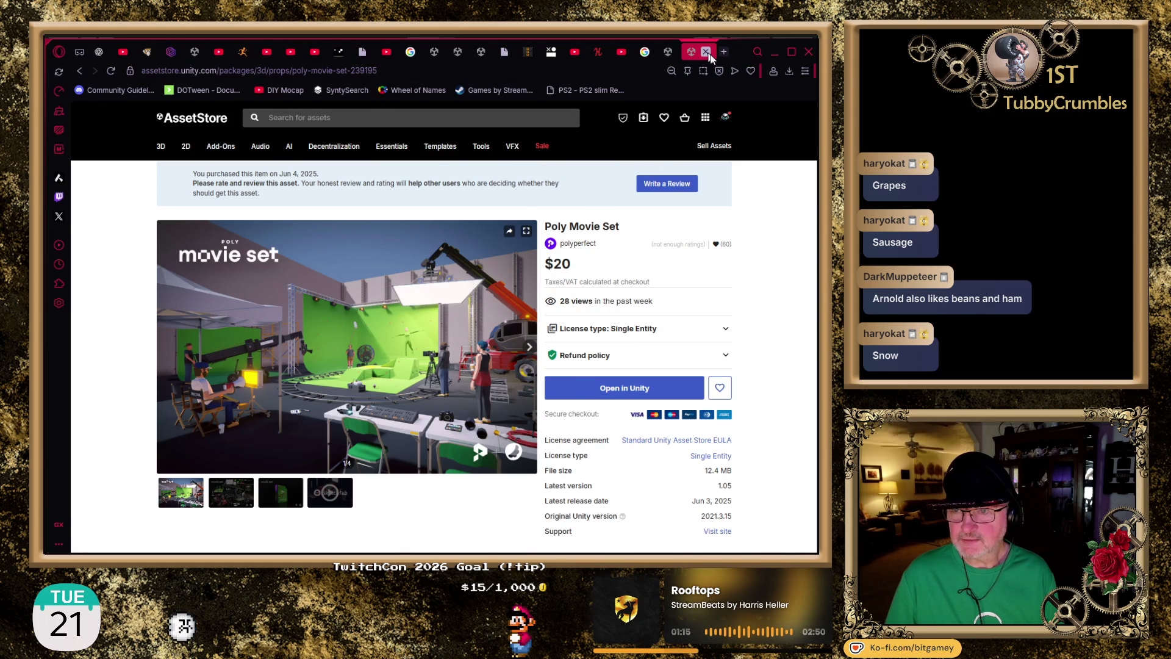
click(706, 52)
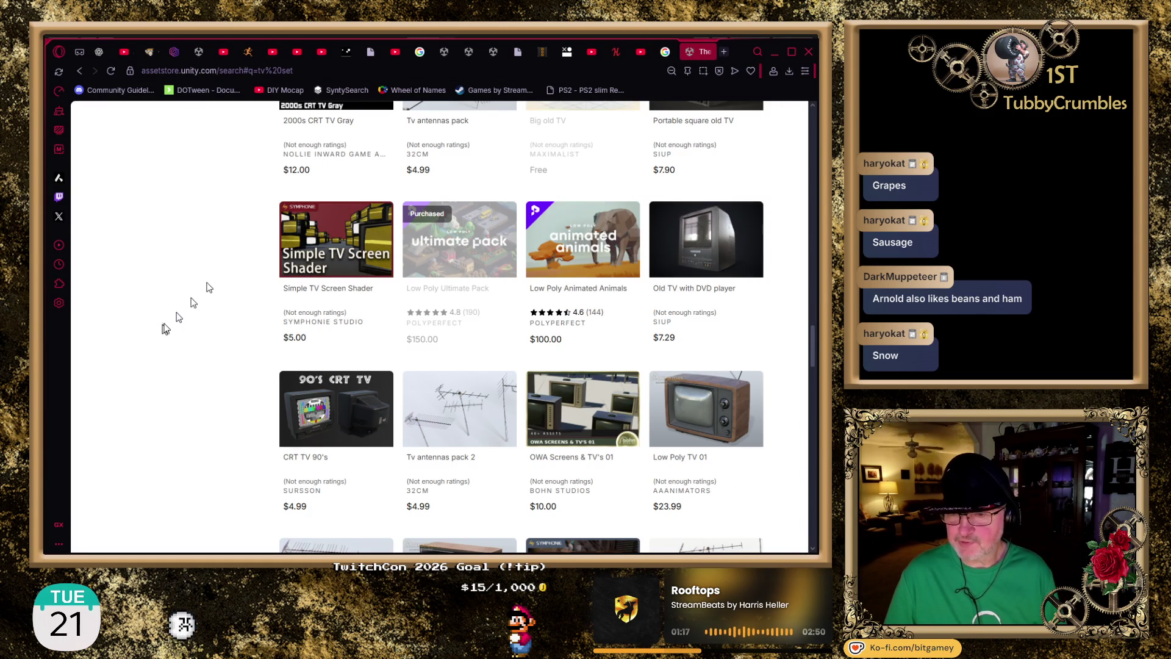
- Scroll to the bottom of the tv set results, where the page number buttons appear
scroll(161, 314, down, 6)
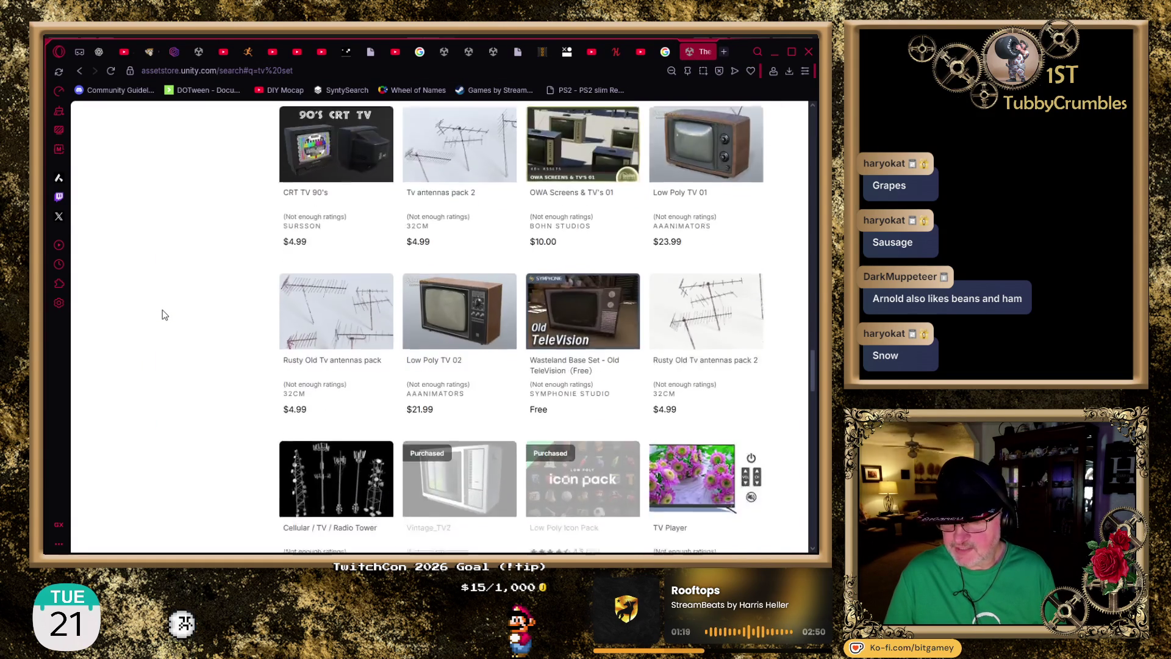
scroll(162, 315, down, 4)
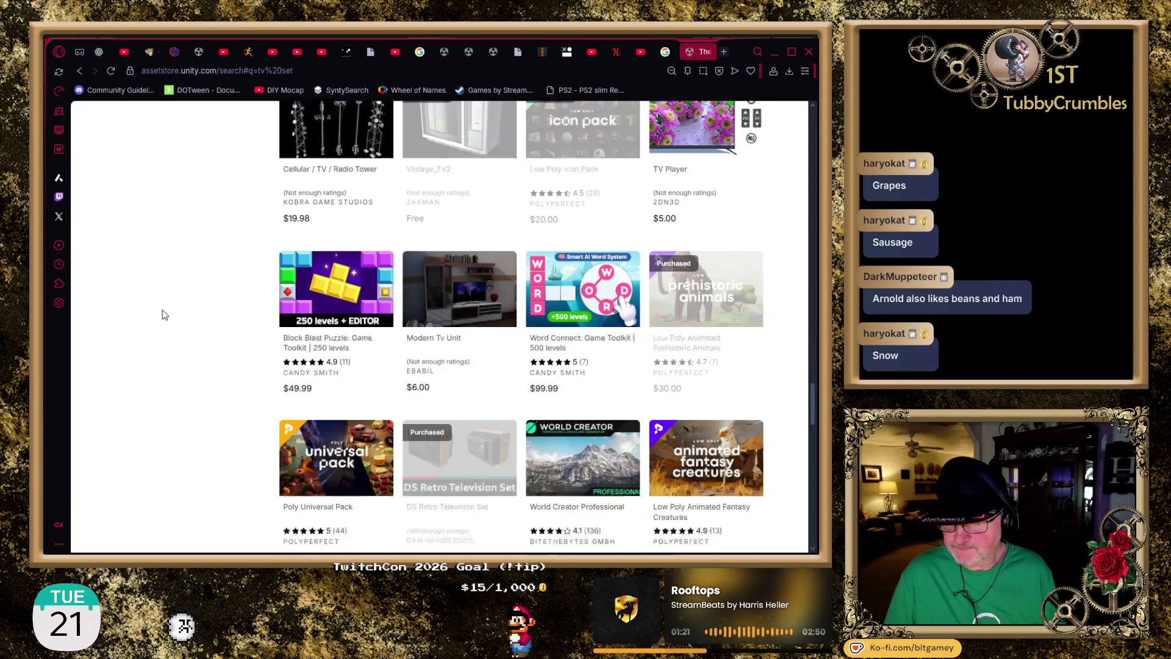
scroll(162, 315, down, 8)
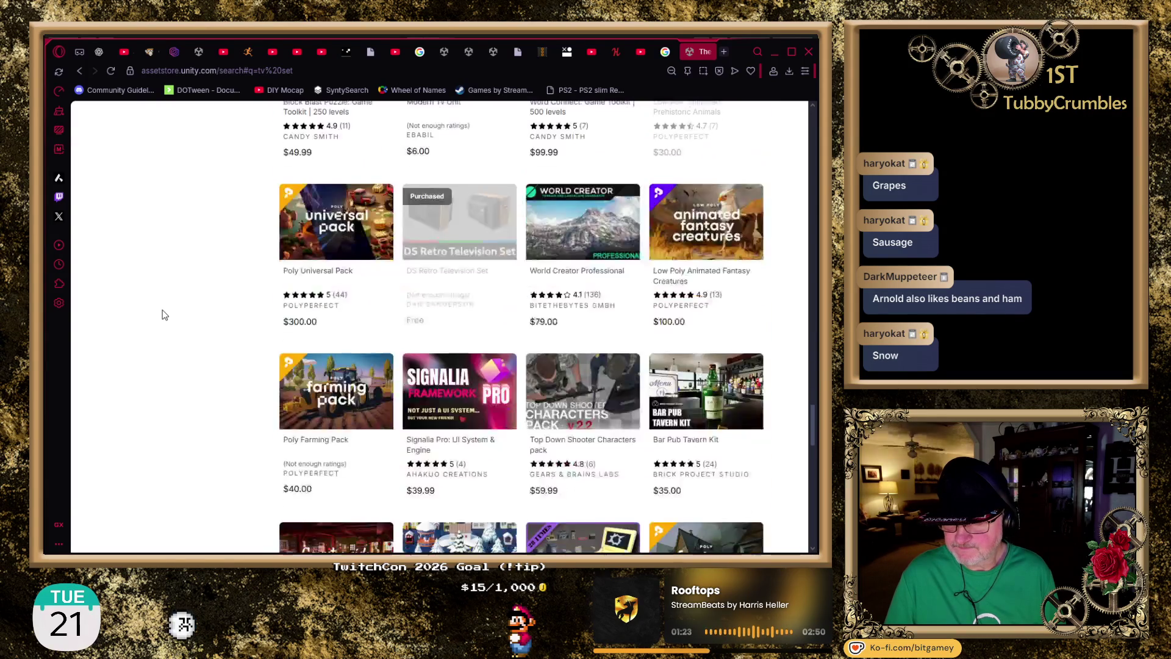
scroll(161, 314, down, 6)
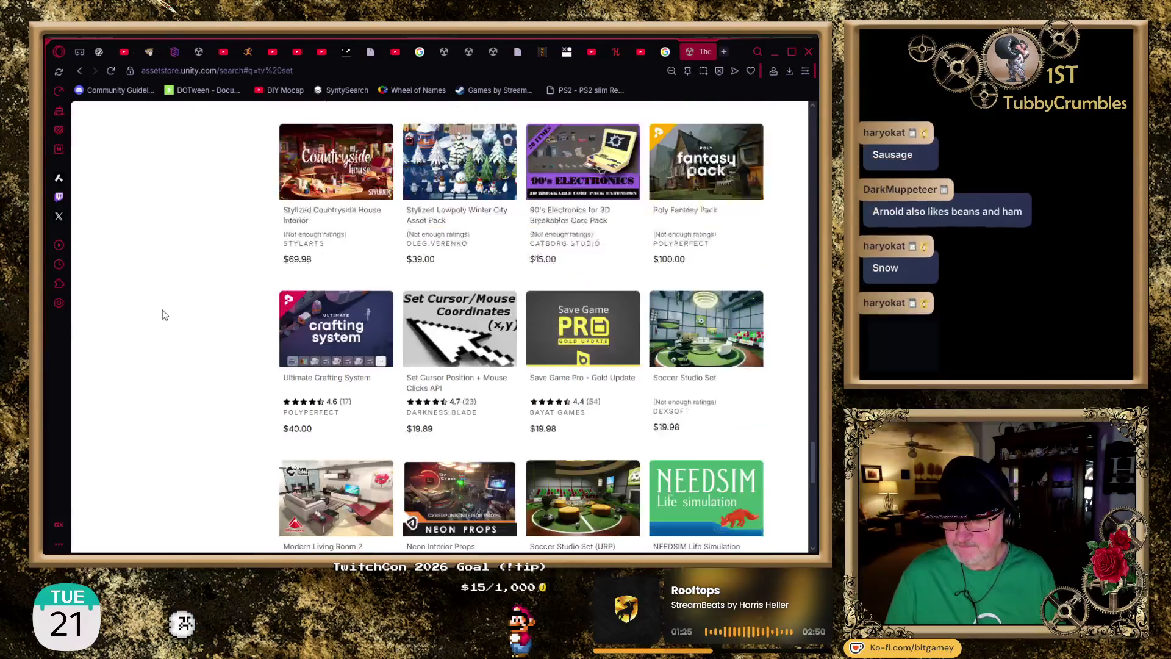
scroll(161, 315, up, 2)
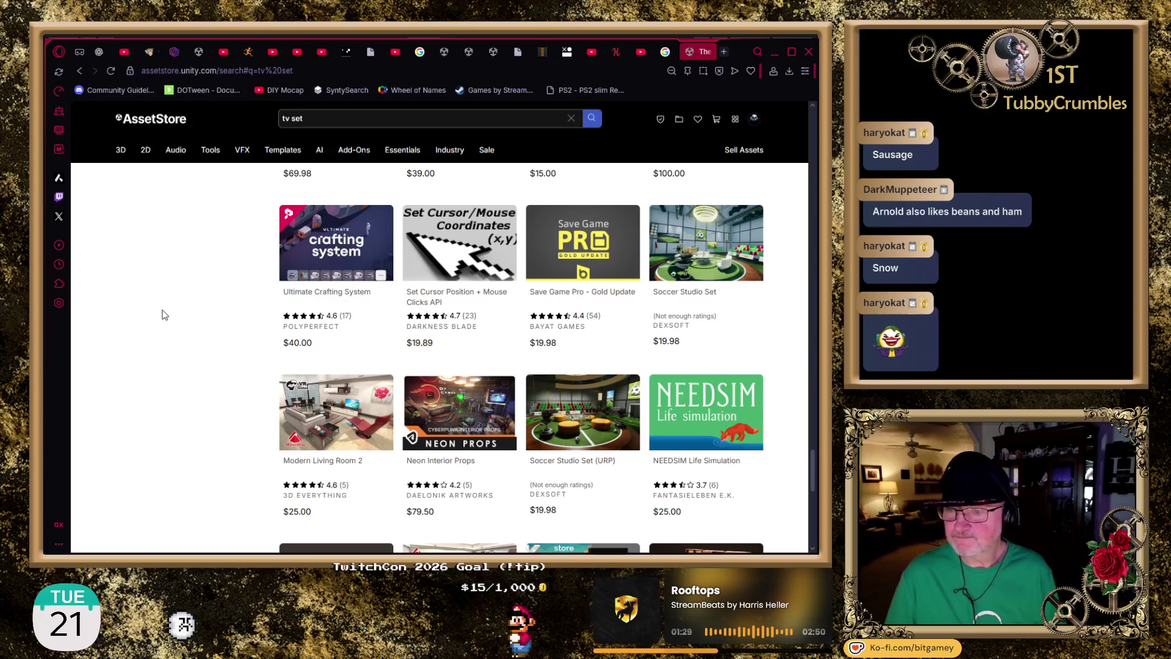
scroll(162, 315, down, 5)
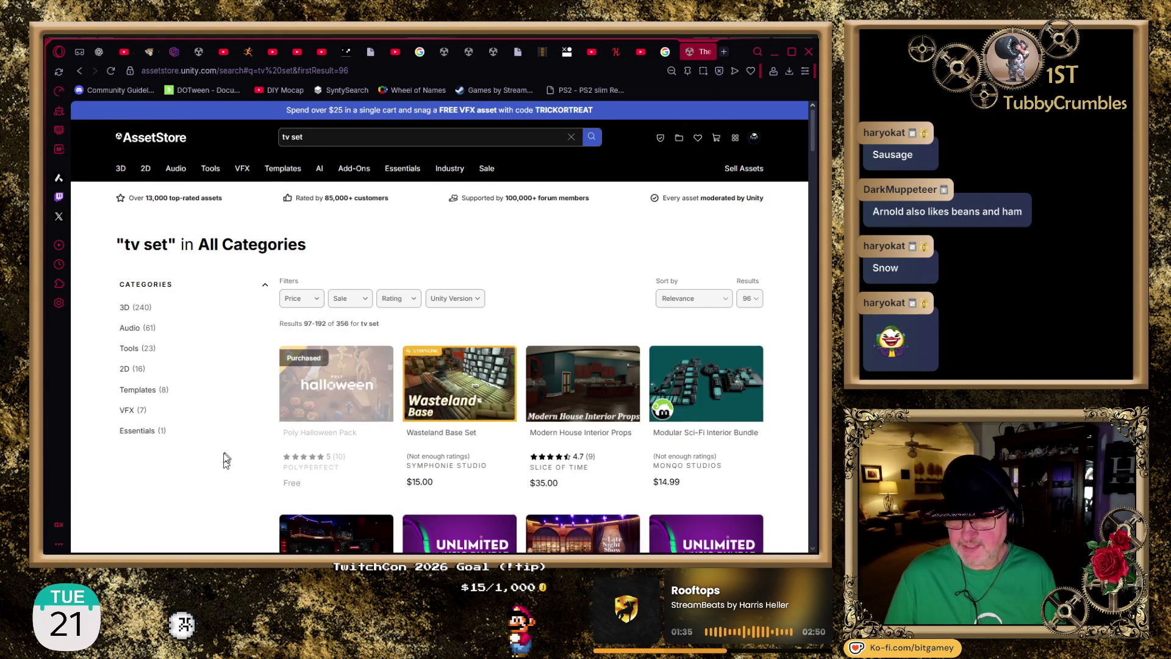
- Scroll further down the tv set search results
scroll(209, 437, down, 2)
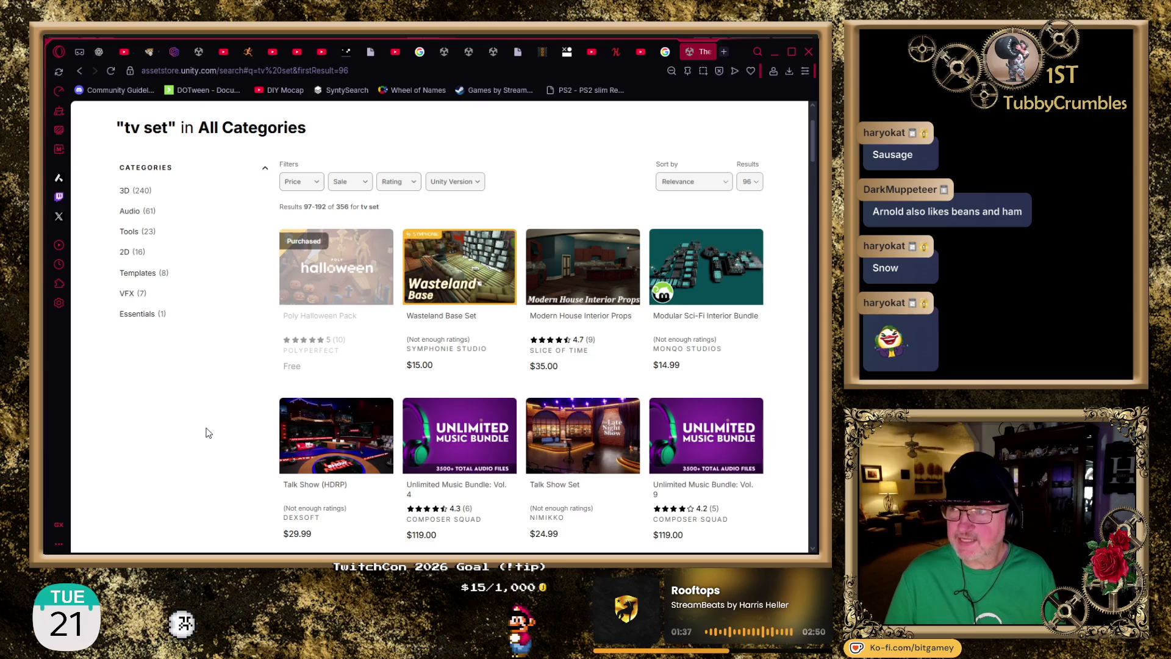
scroll(208, 432, down, 2)
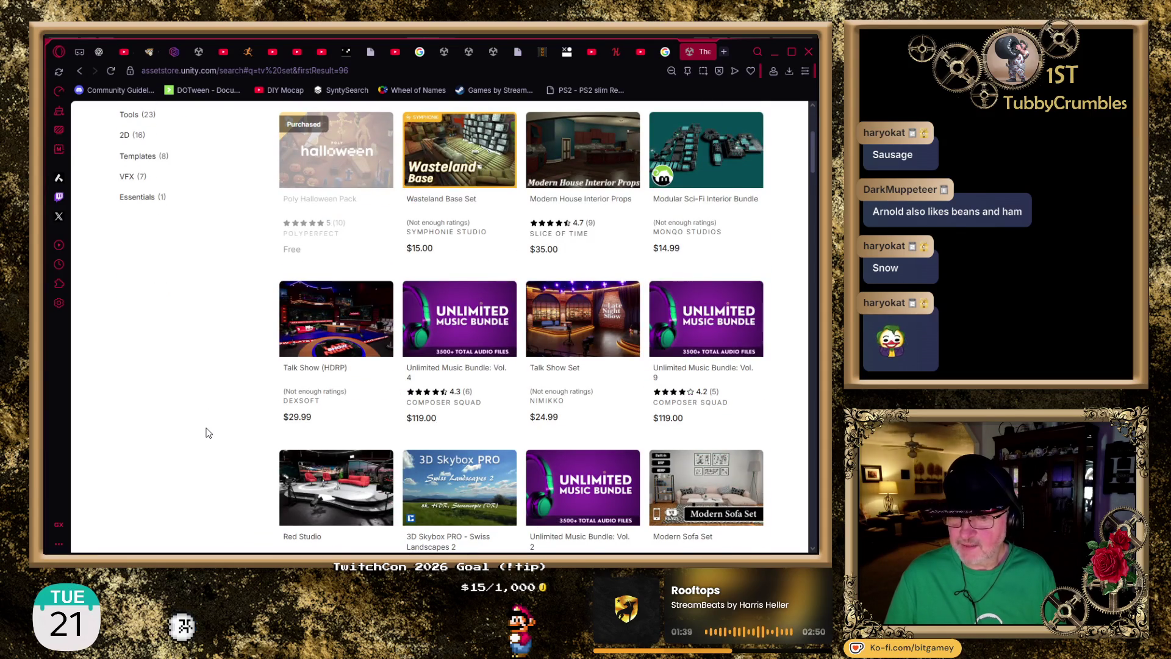
scroll(208, 432, down, 1)
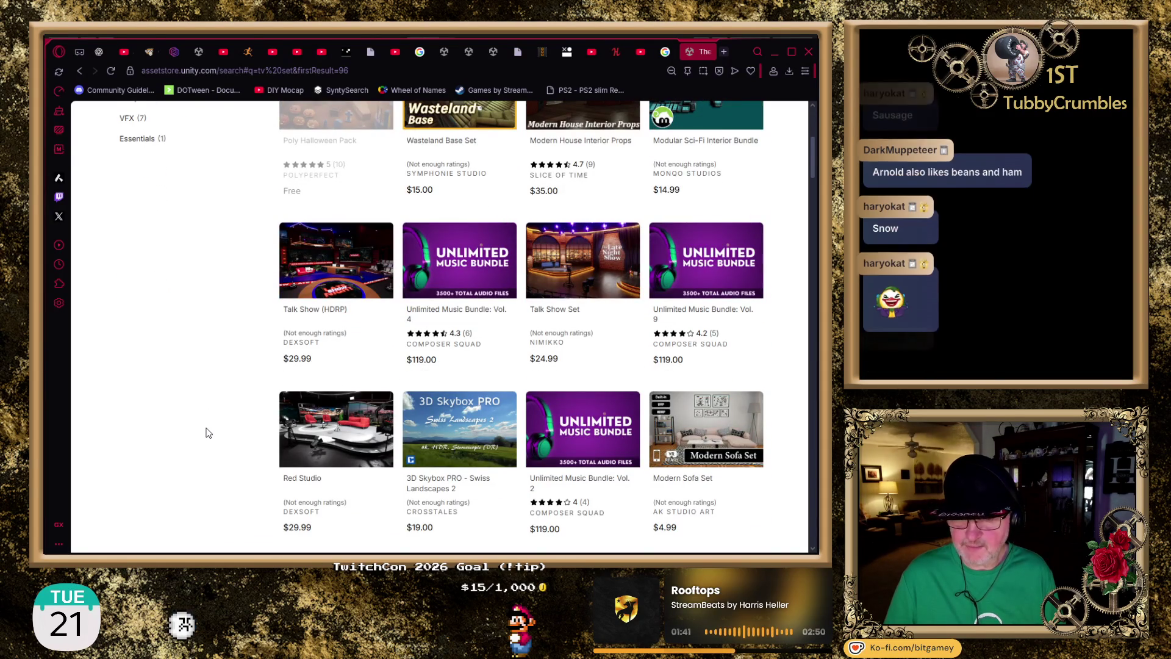
scroll(208, 432, down, 1)
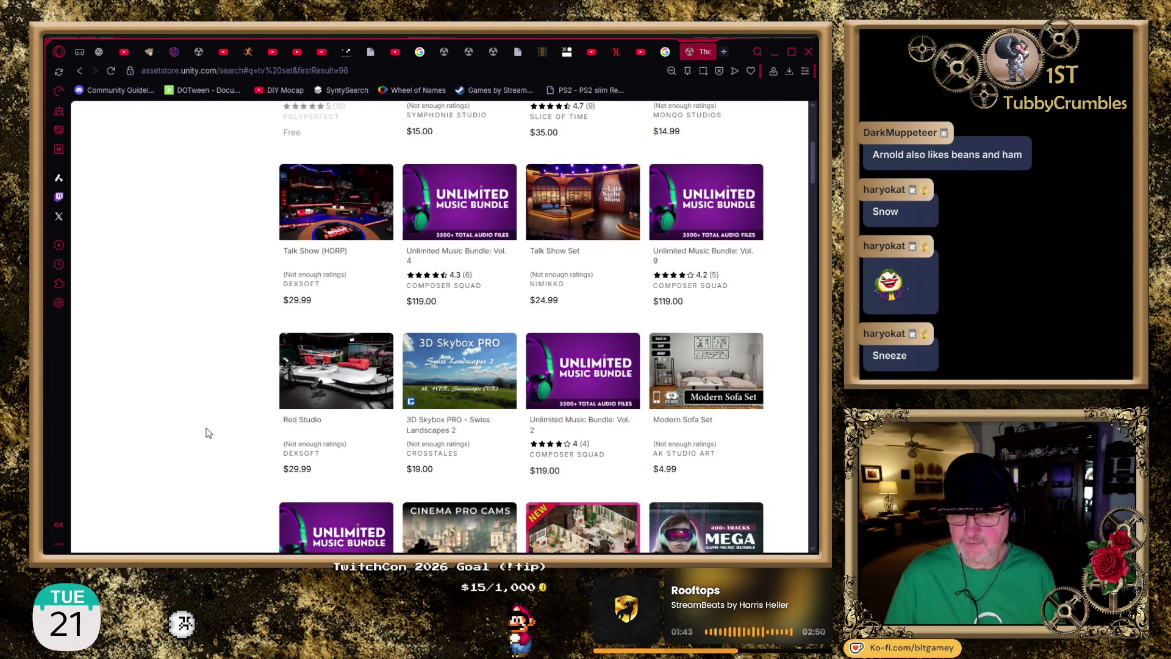
scroll(208, 433, down, 2)
scroll(208, 432, down, 2)
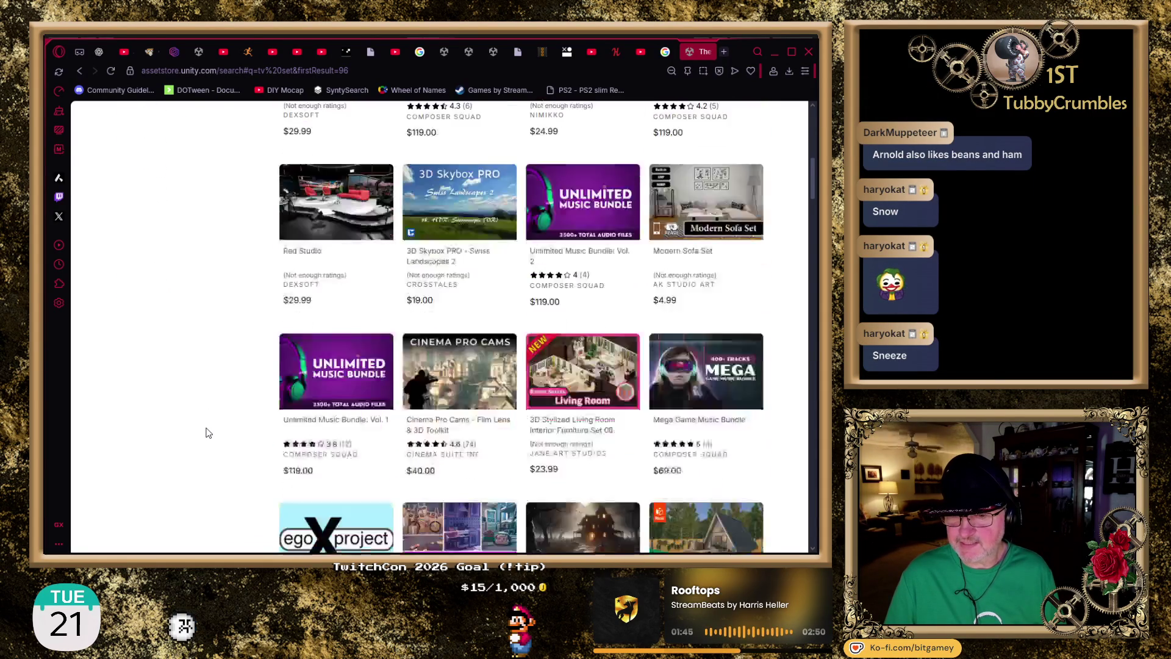
scroll(208, 432, down, 2)
scroll(208, 432, down, 2)
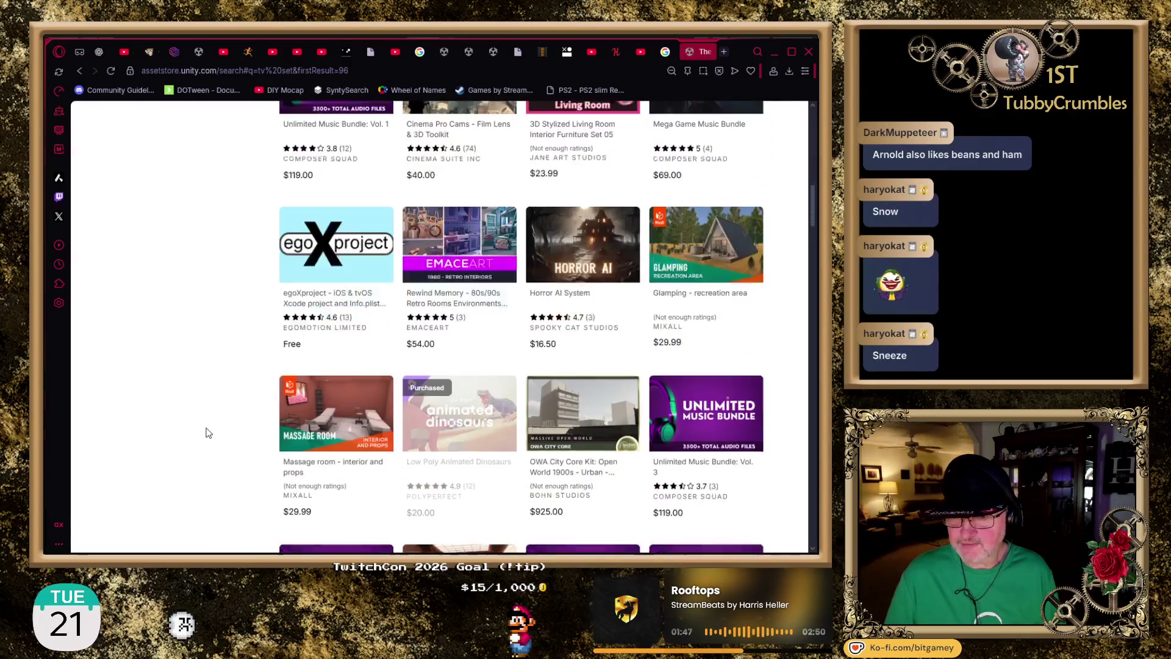
scroll(208, 432, down, 2)
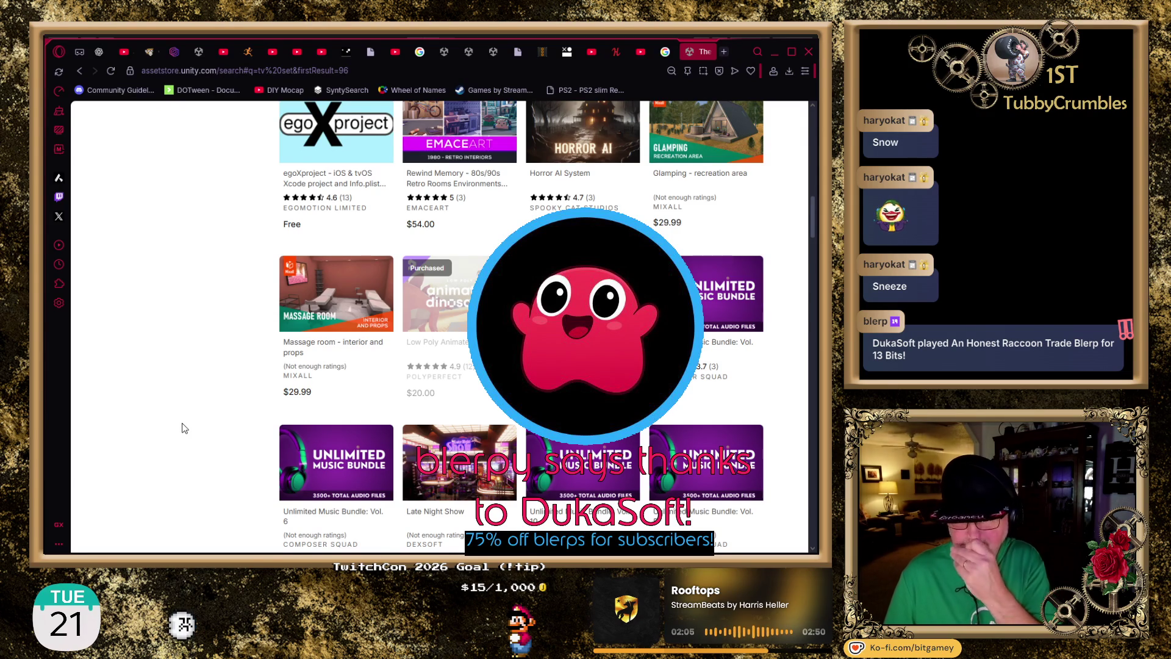
- Scroll on to the Low Poly Epic City listing and open it in a background tab
scroll(185, 428, down, 3)
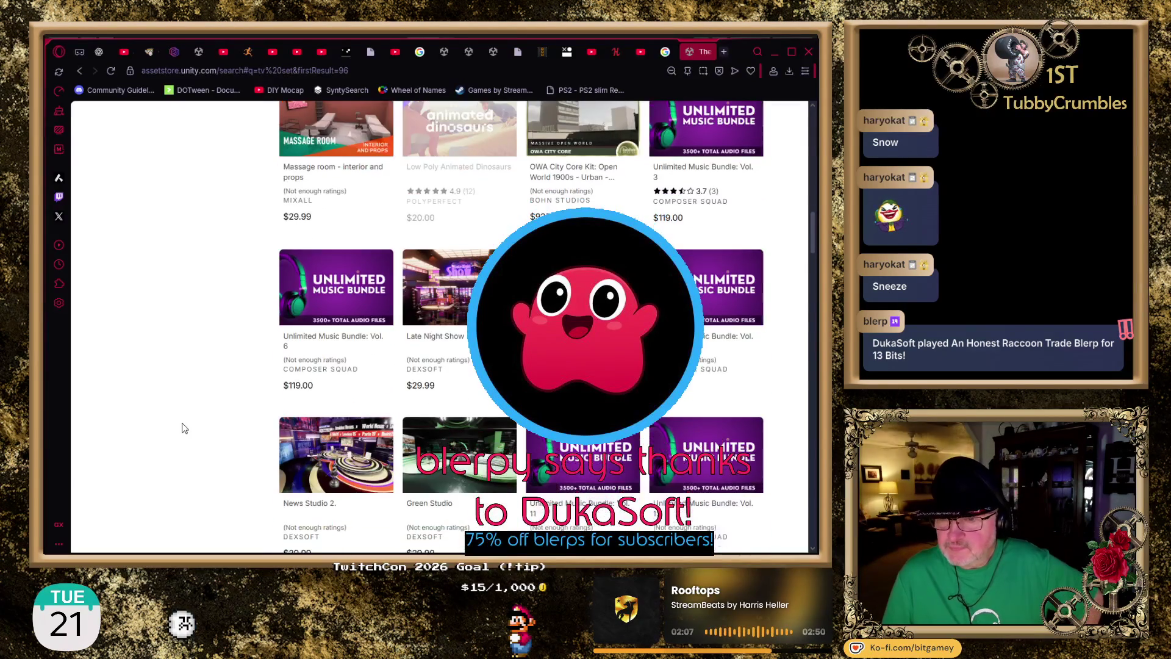
scroll(185, 428, down, 3)
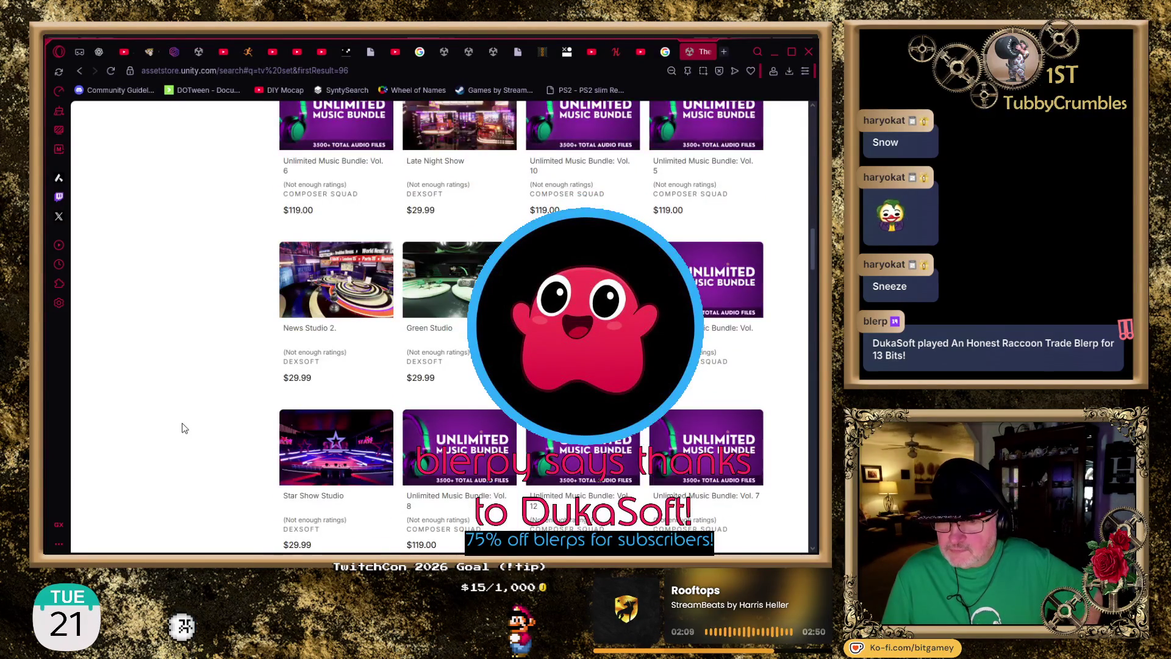
scroll(185, 428, down, 4)
scroll(184, 428, down, 5)
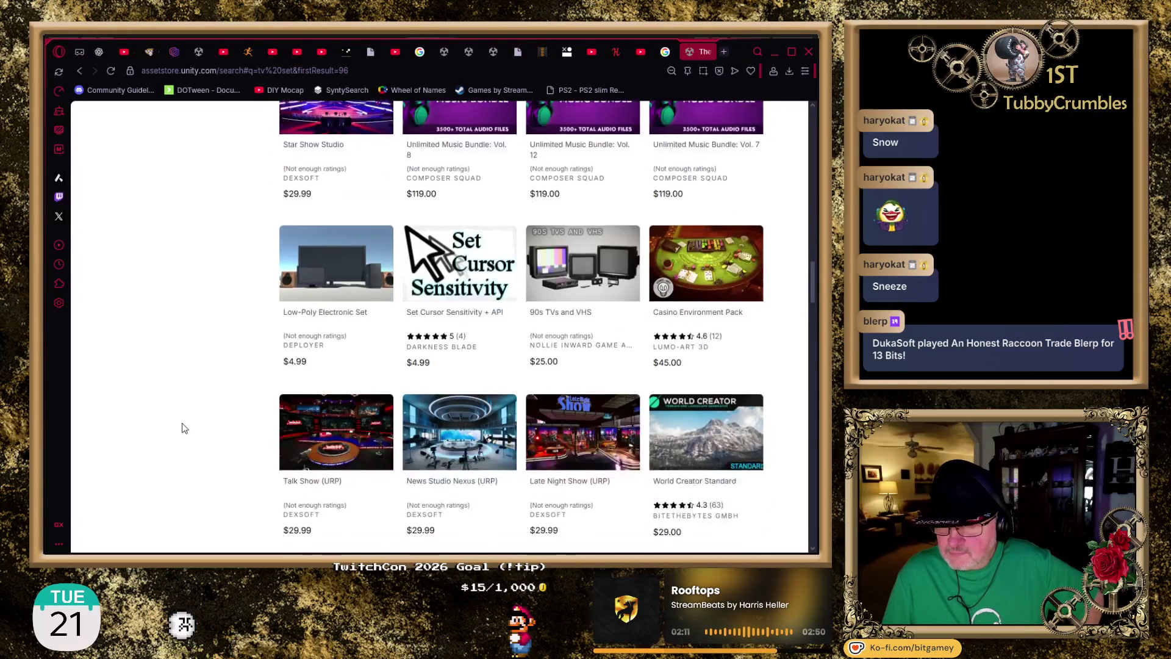
scroll(185, 428, down, 5)
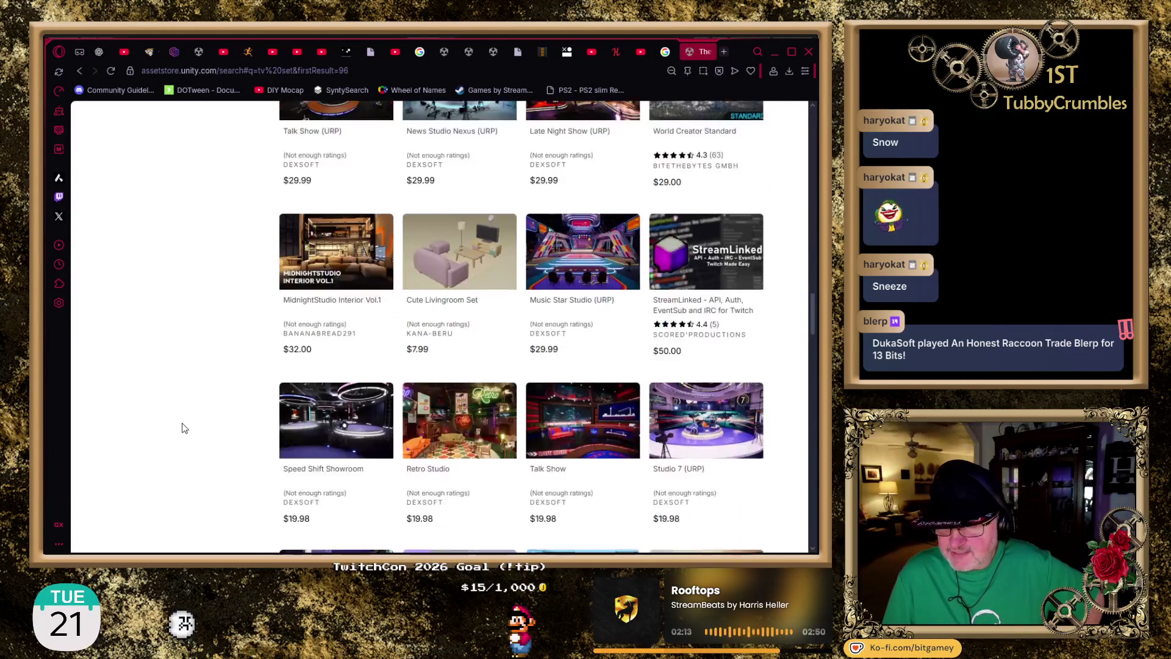
scroll(184, 428, down, 2)
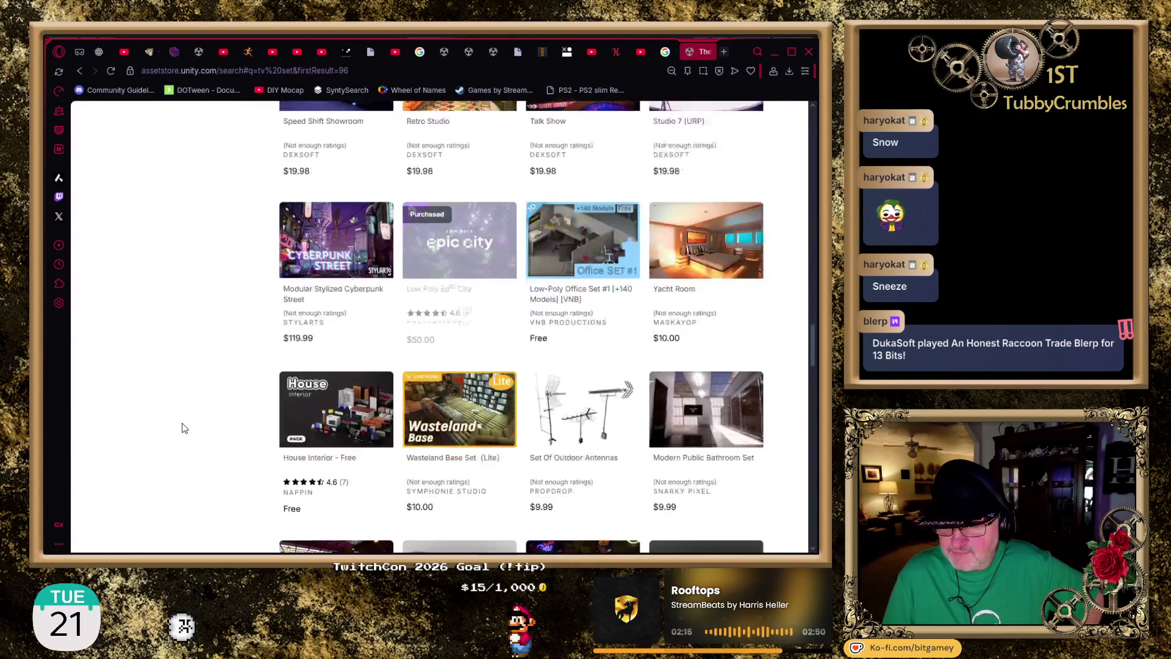
middle_click(449, 293)
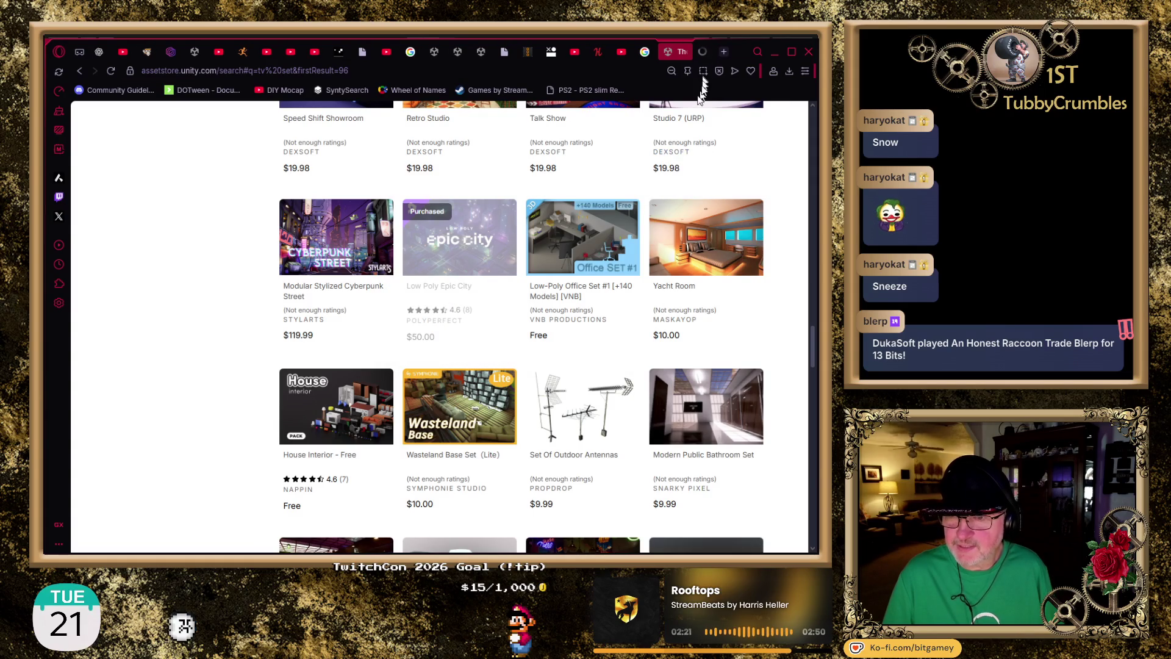
- Switch to the Low Poly Epic City tab and step through its gallery's still images
click(700, 56)
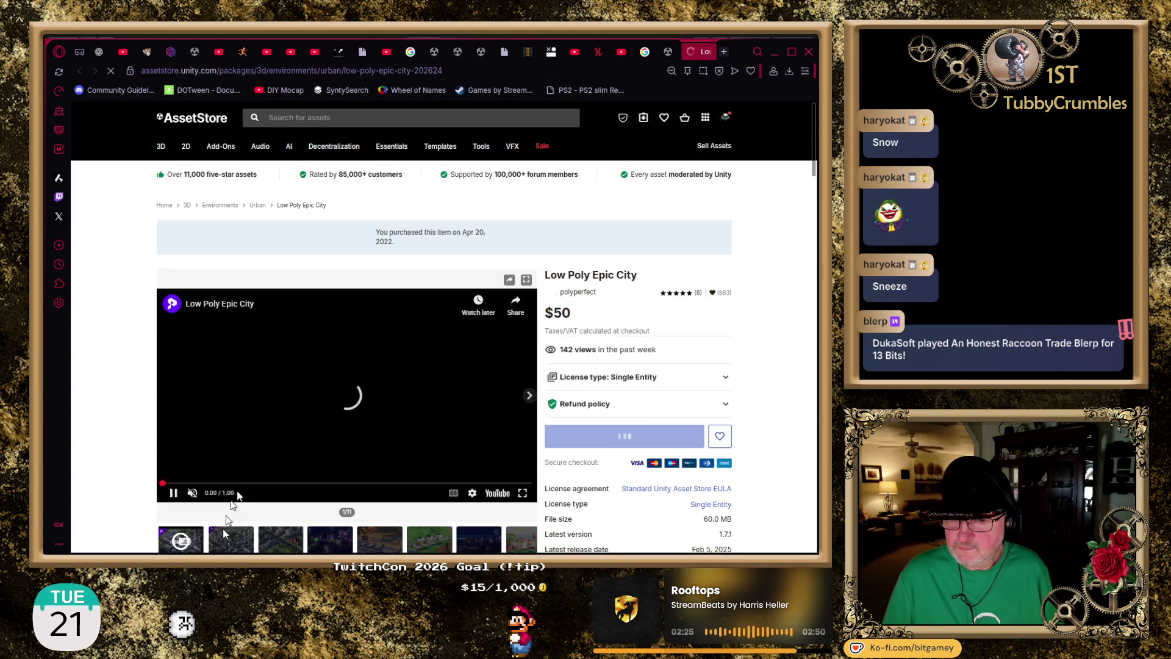
click(225, 541)
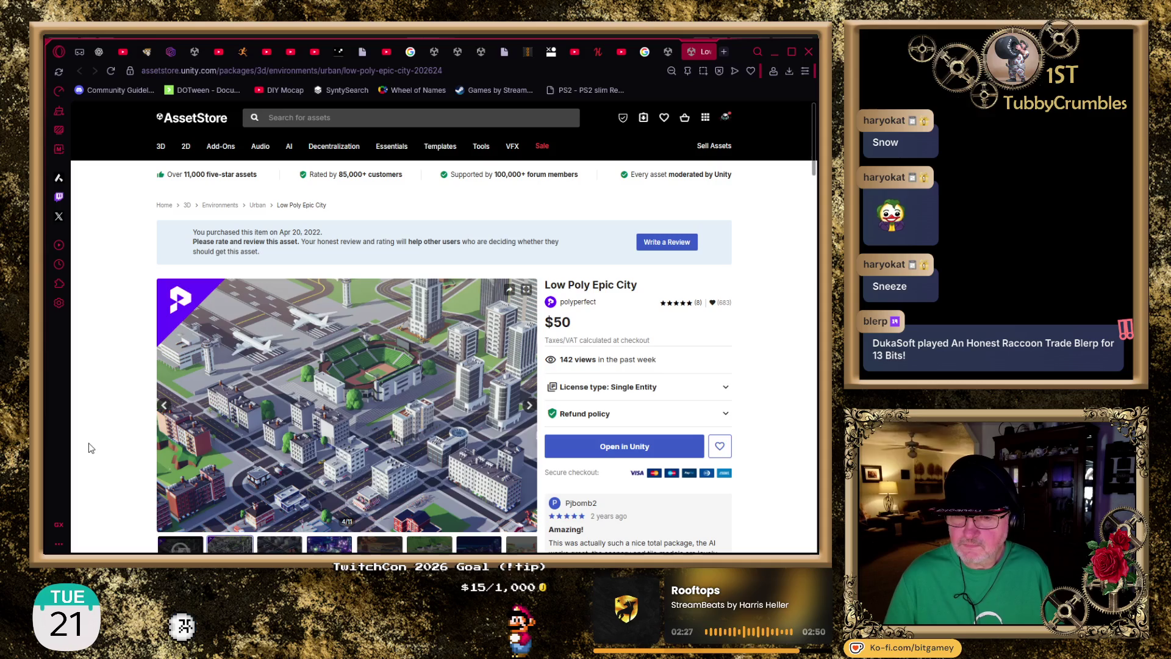
key(Left)
key(Left)
key(Left)
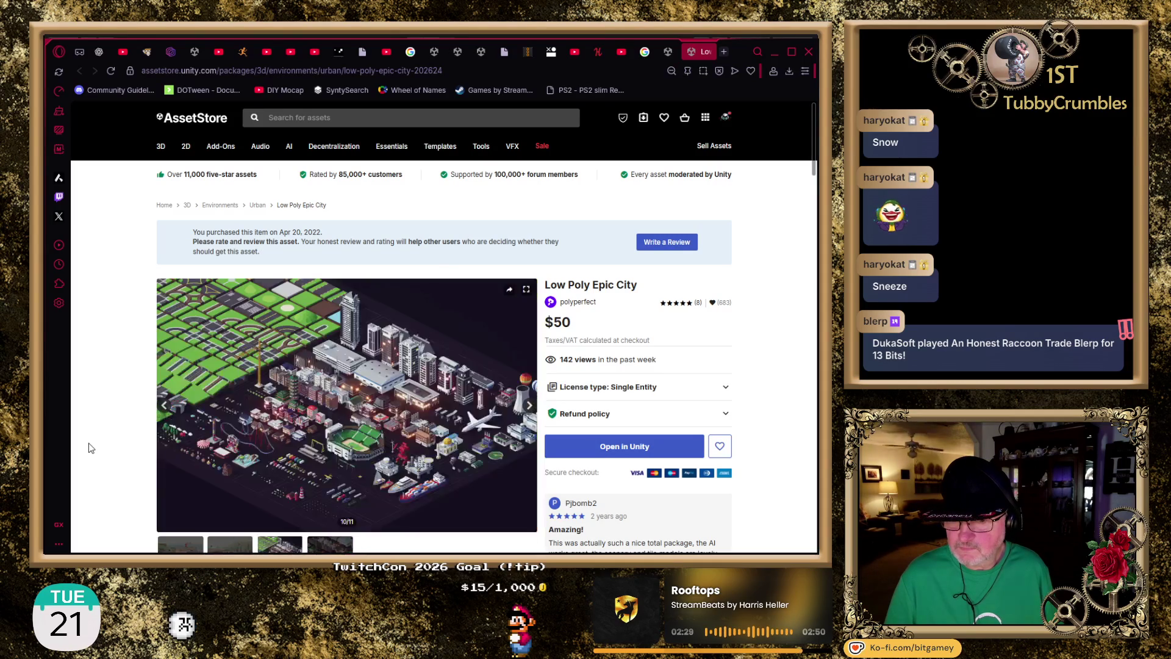
key(Left)
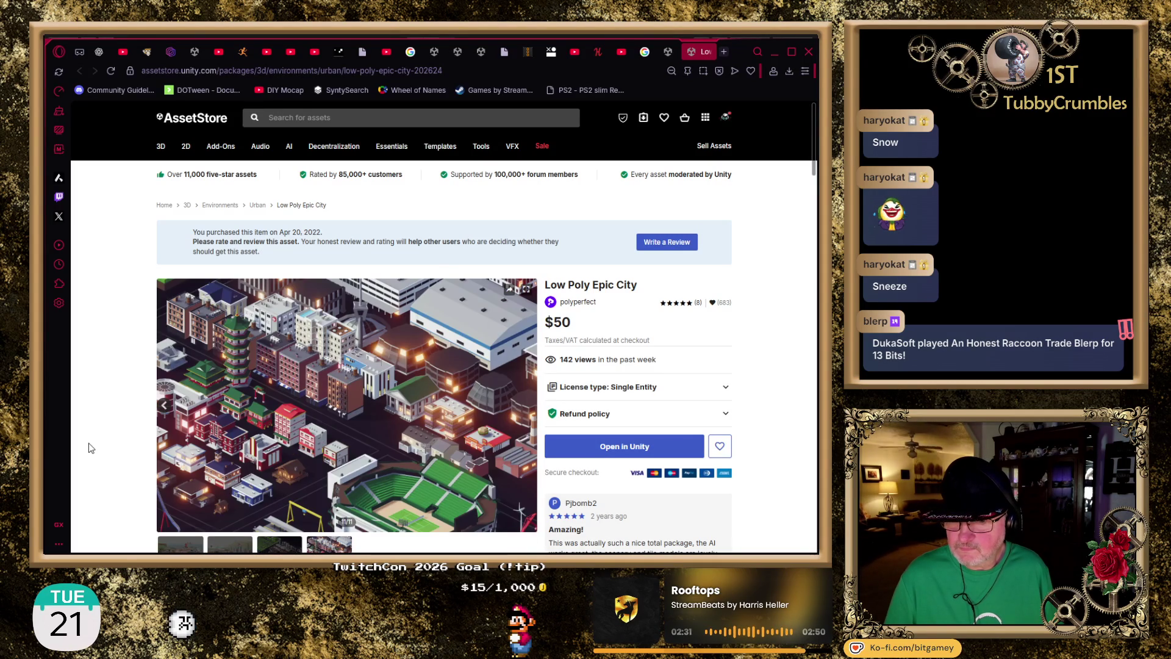
- Close Low Poly Epic City, scroll the tv set results, and go to page 3
click(705, 53)
scroll(195, 268, down, 5)
scroll(188, 266, down, 9)
scroll(186, 265, down, 3)
scroll(186, 265, up, 3)
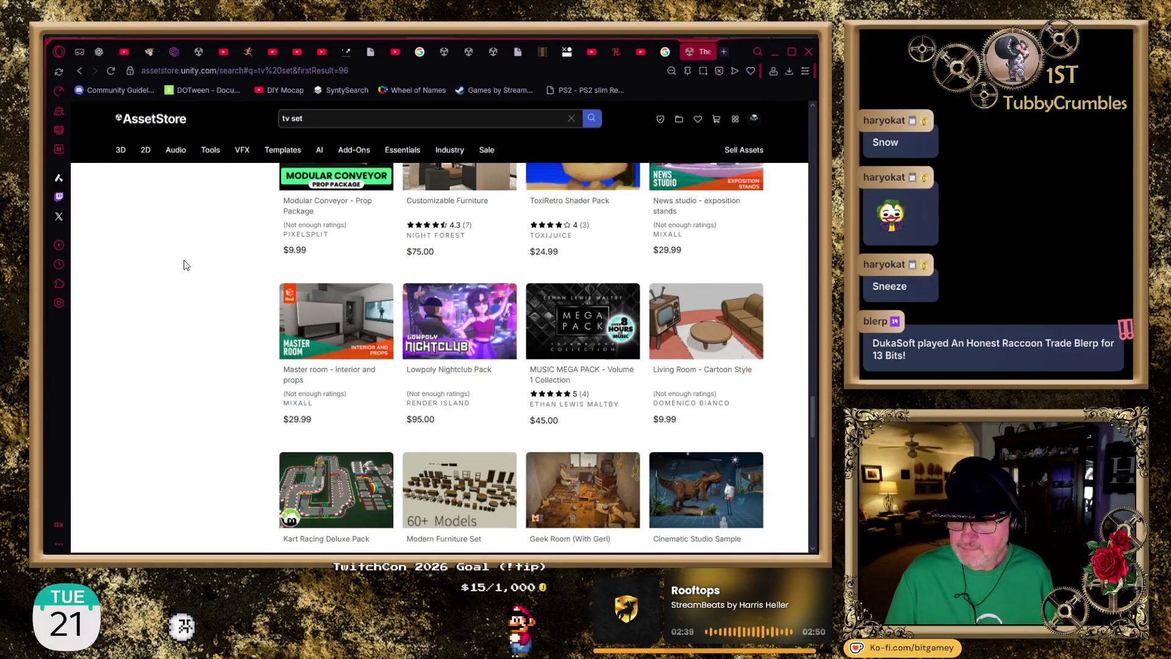
scroll(186, 265, up, 1)
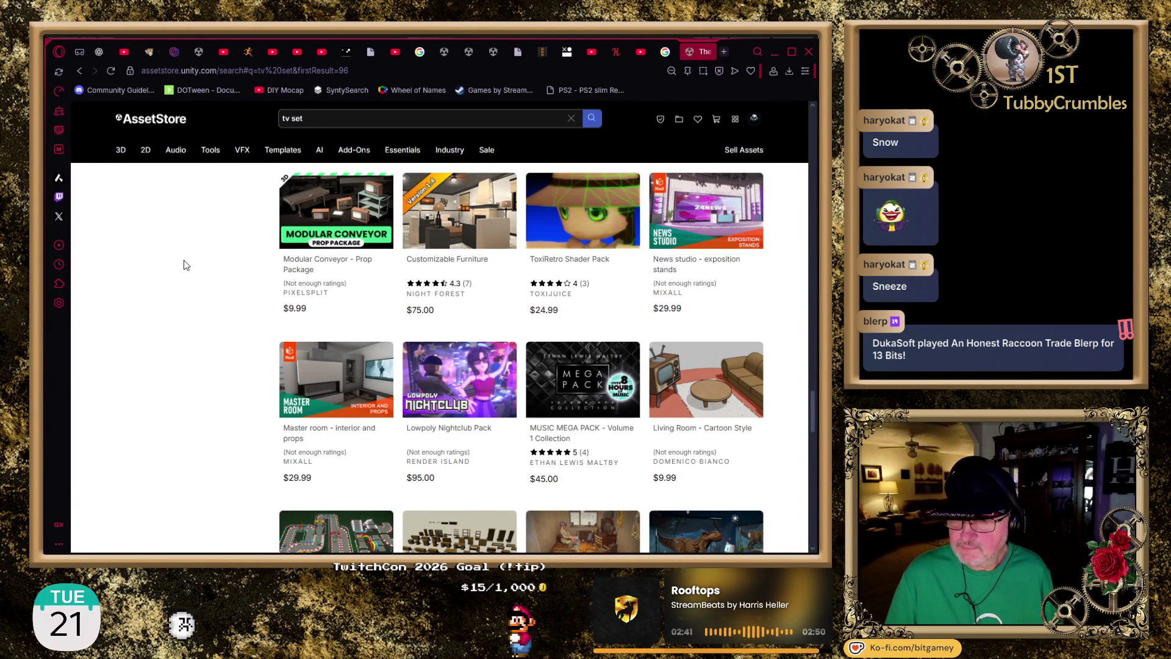
scroll(186, 264, down, 8)
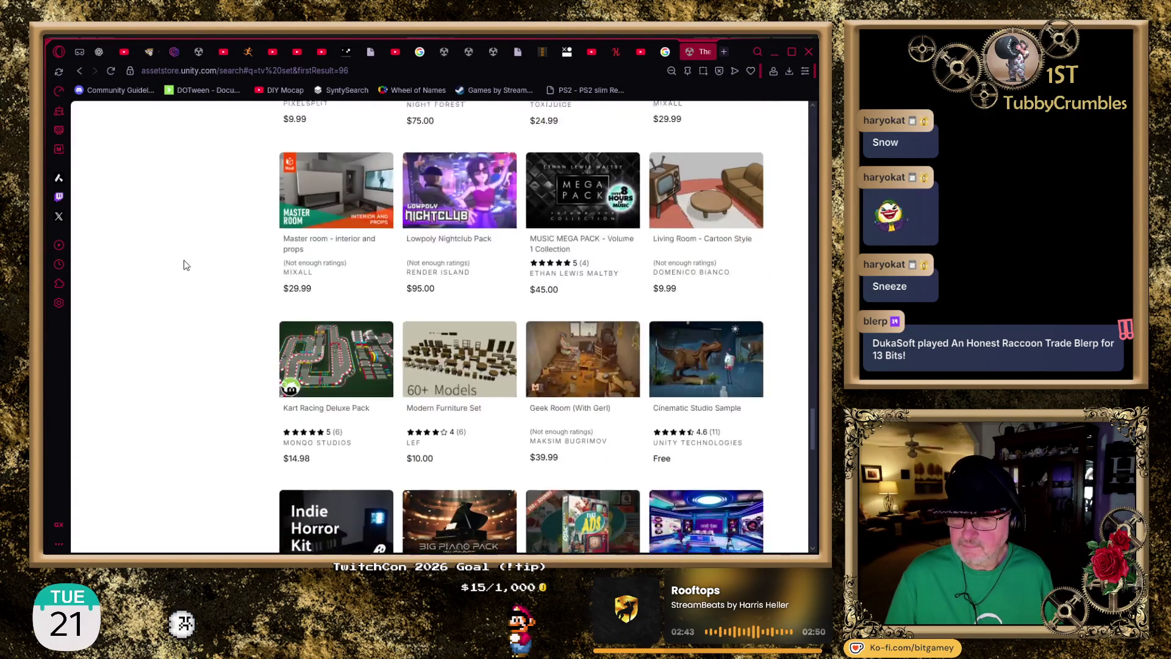
scroll(186, 265, down, 7)
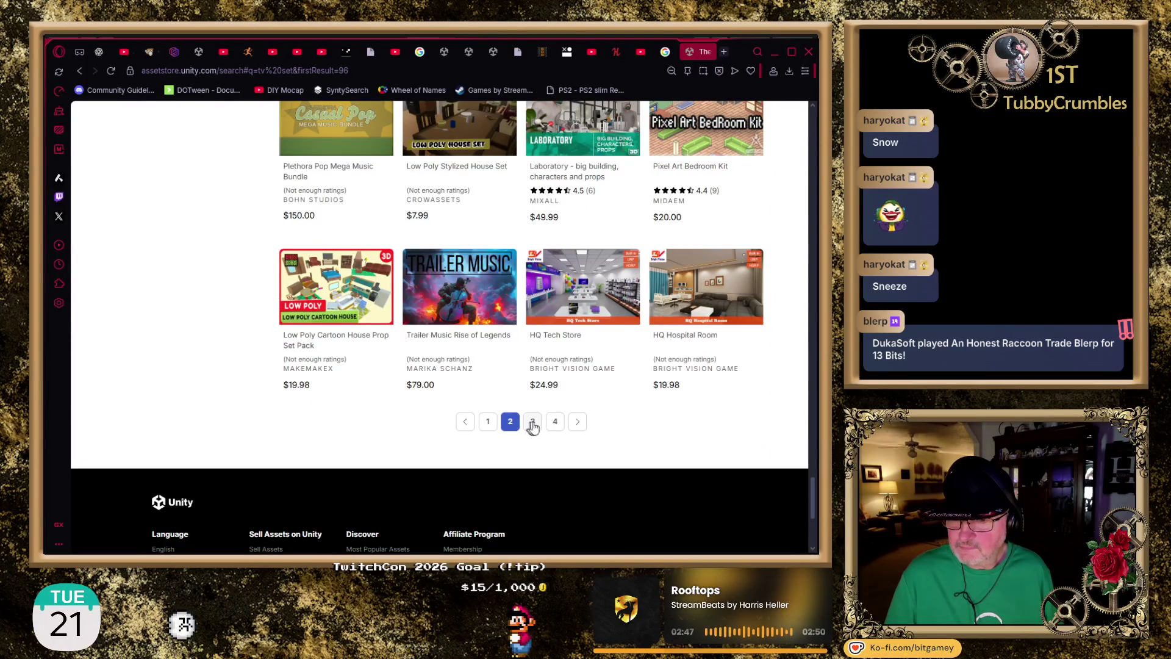
click(531, 422)
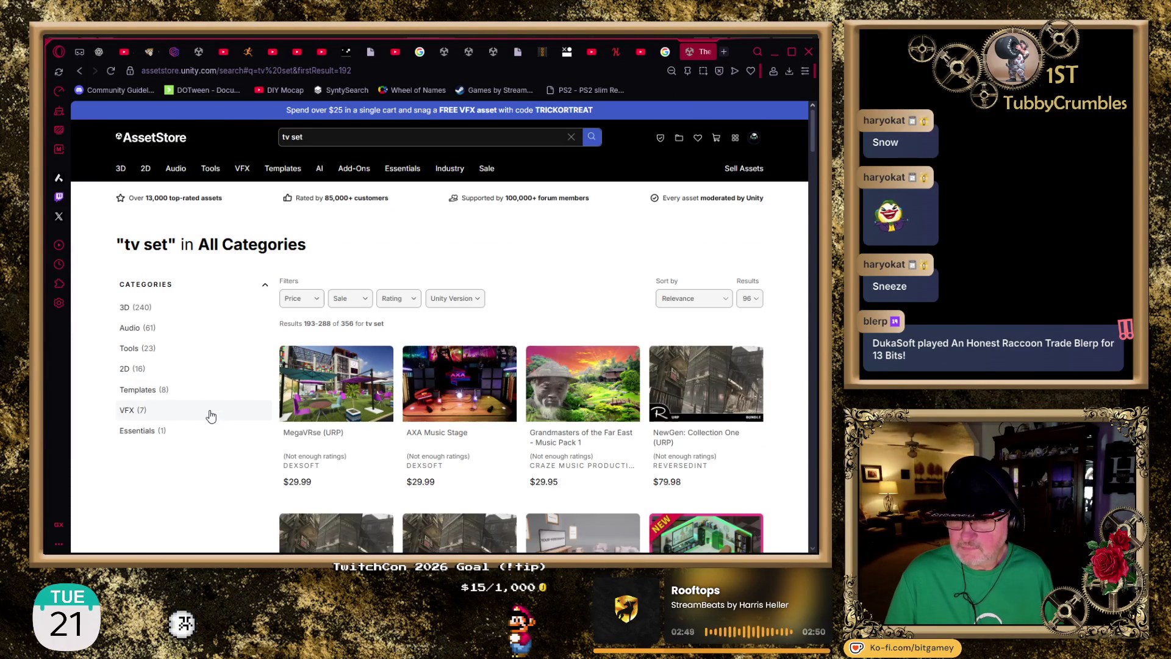
- Scroll through this 'tv set' results page to the bottom, then move on to page 4
scroll(211, 416, down, 2)
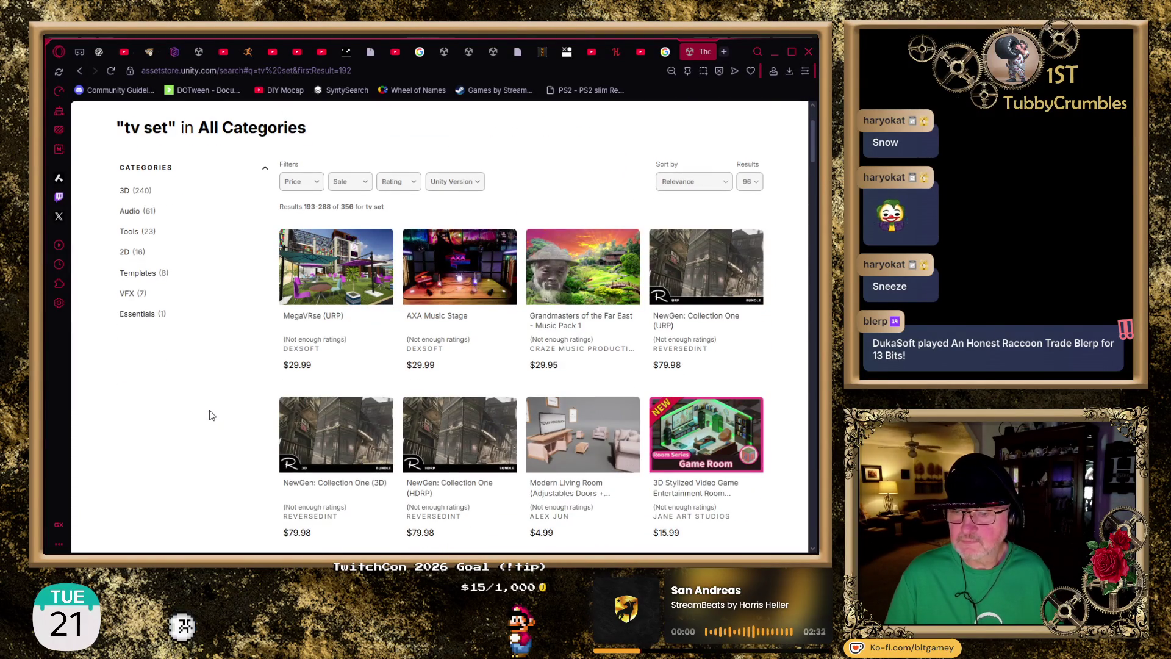
scroll(211, 416, down, 1)
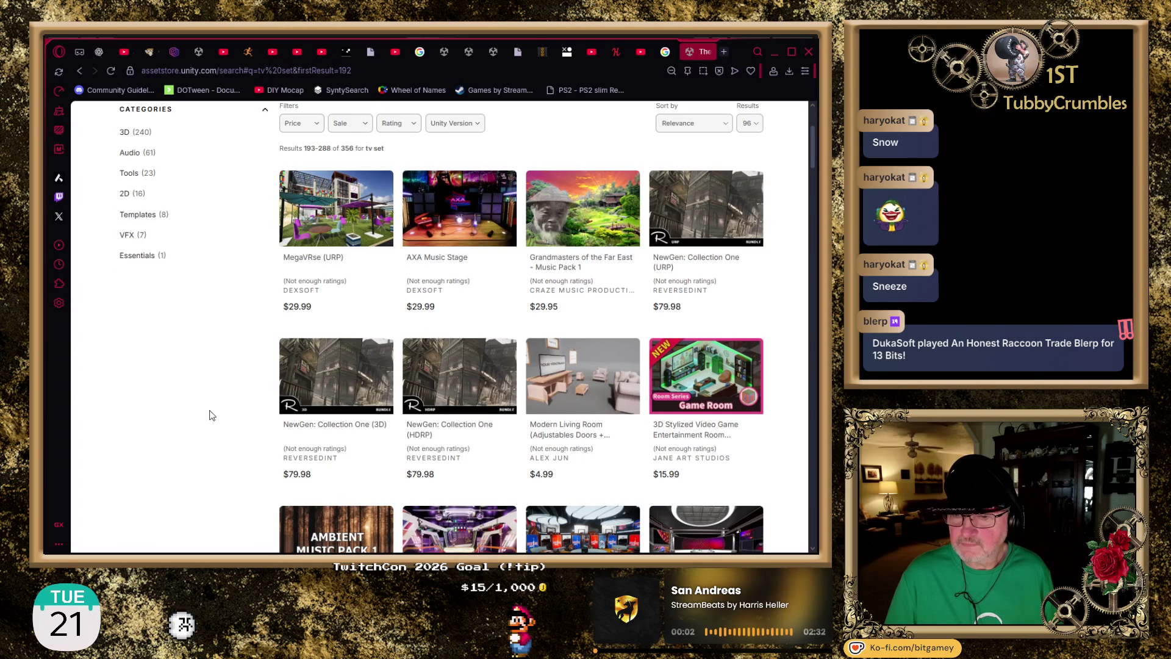
scroll(211, 415, down, 5)
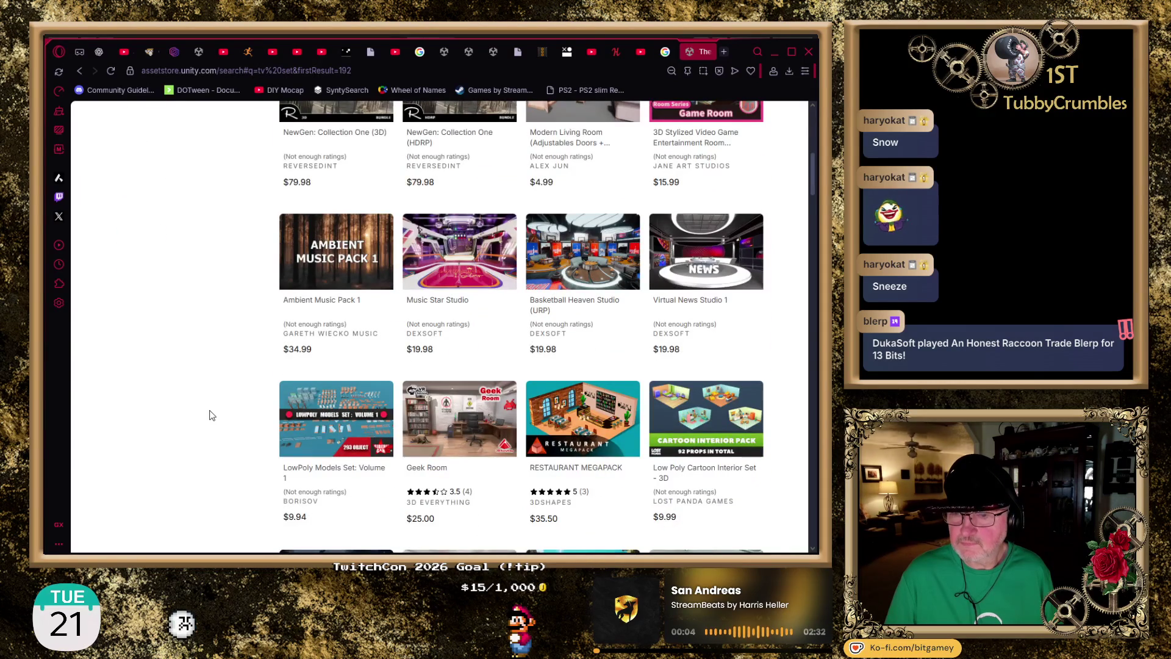
scroll(211, 415, down, 6)
scroll(211, 415, down, 10)
scroll(211, 415, down, 3)
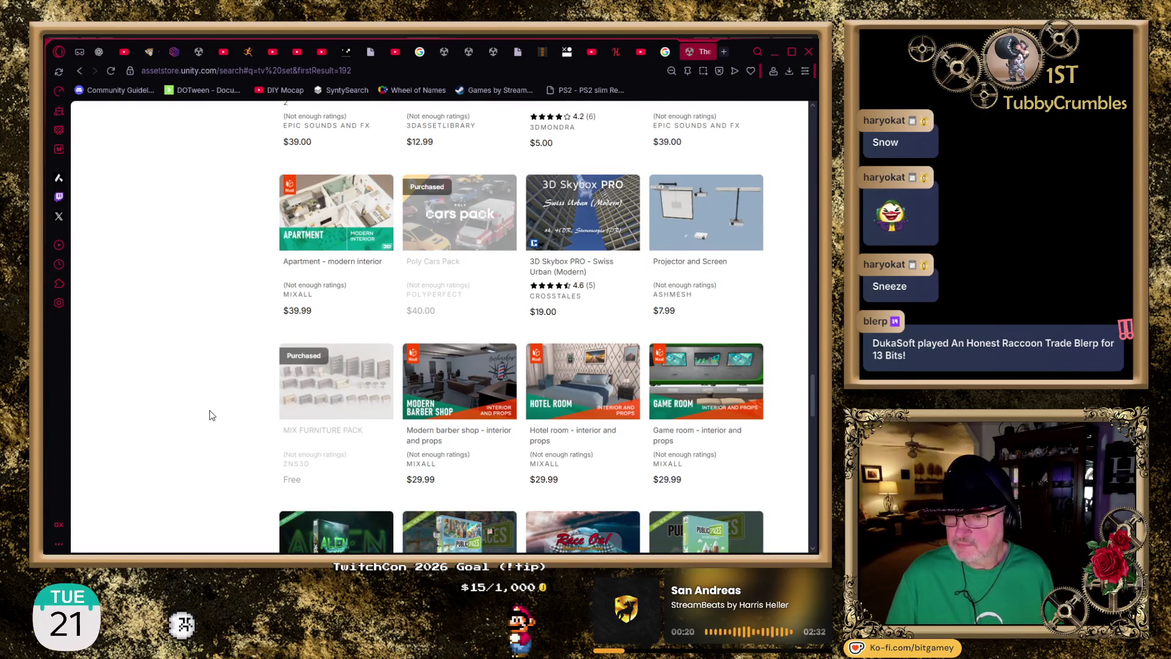
scroll(212, 416, down, 1)
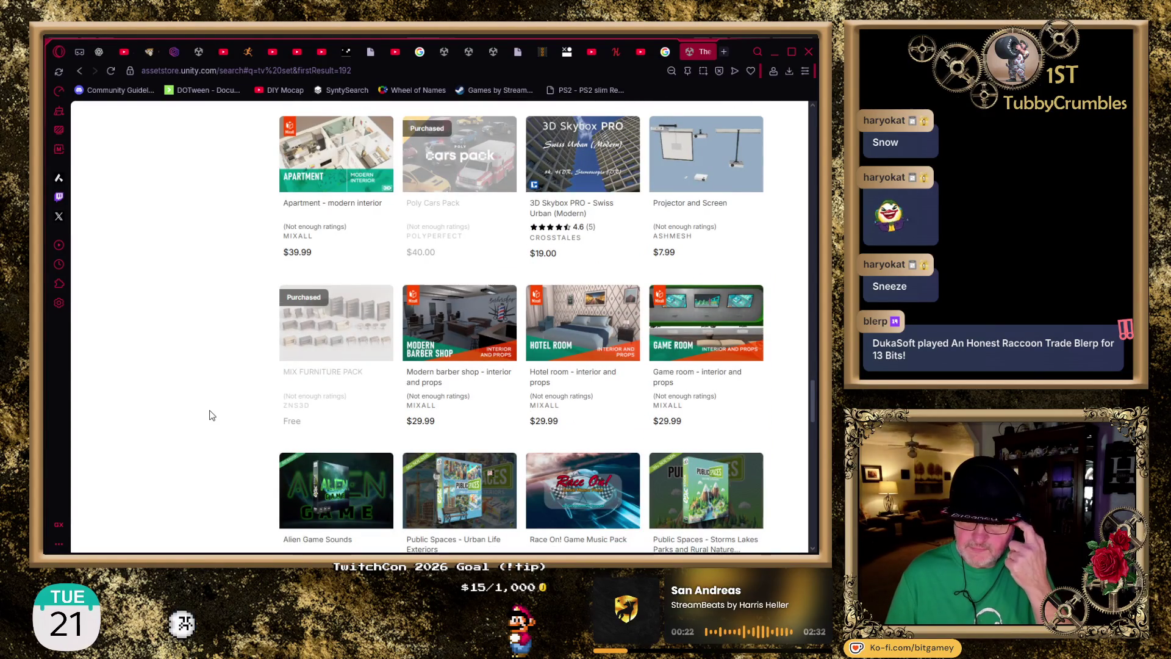
scroll(212, 416, down, 7)
scroll(211, 415, down, 2)
scroll(211, 416, down, 1)
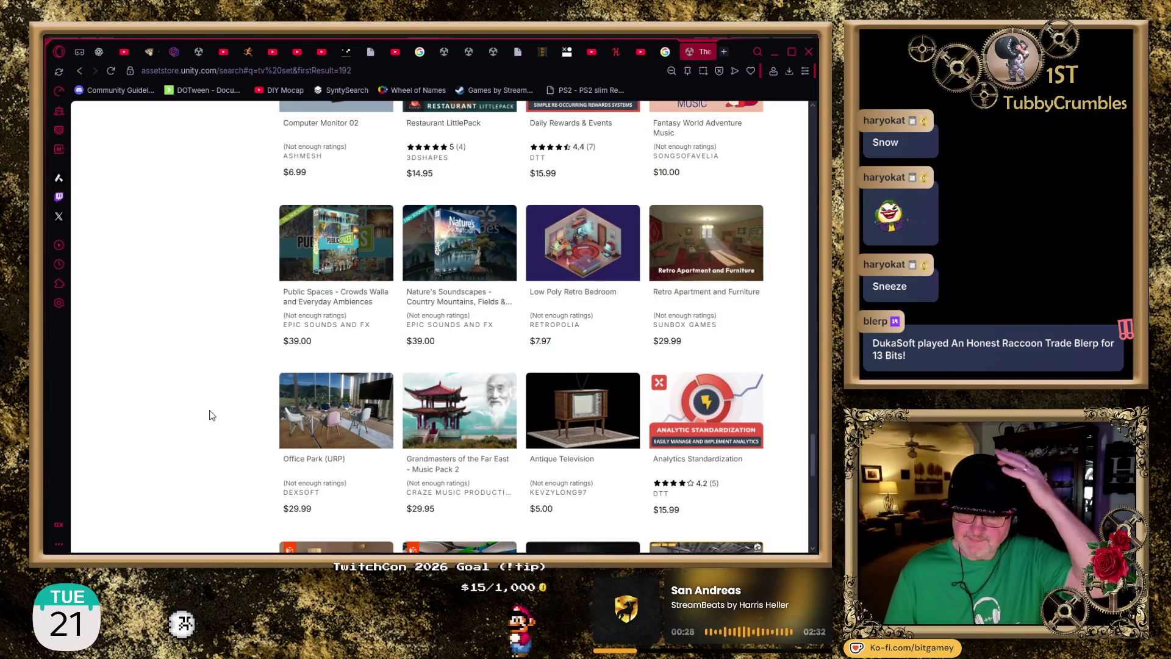
scroll(211, 416, down, 3)
scroll(211, 416, down, 3)
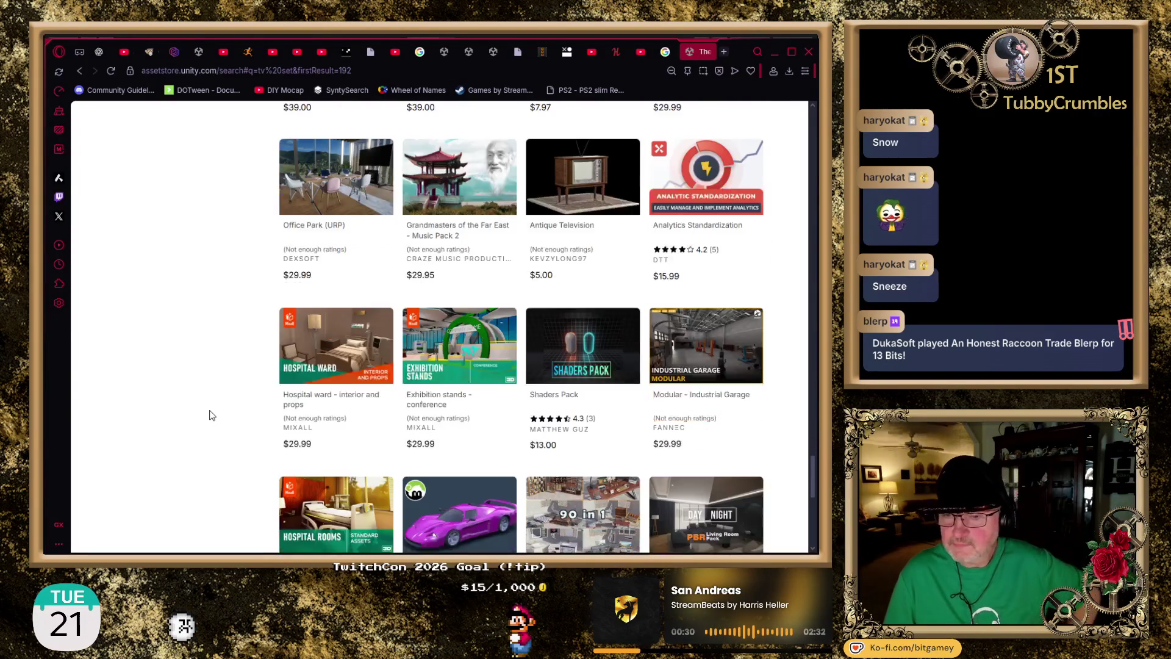
scroll(212, 416, down, 2)
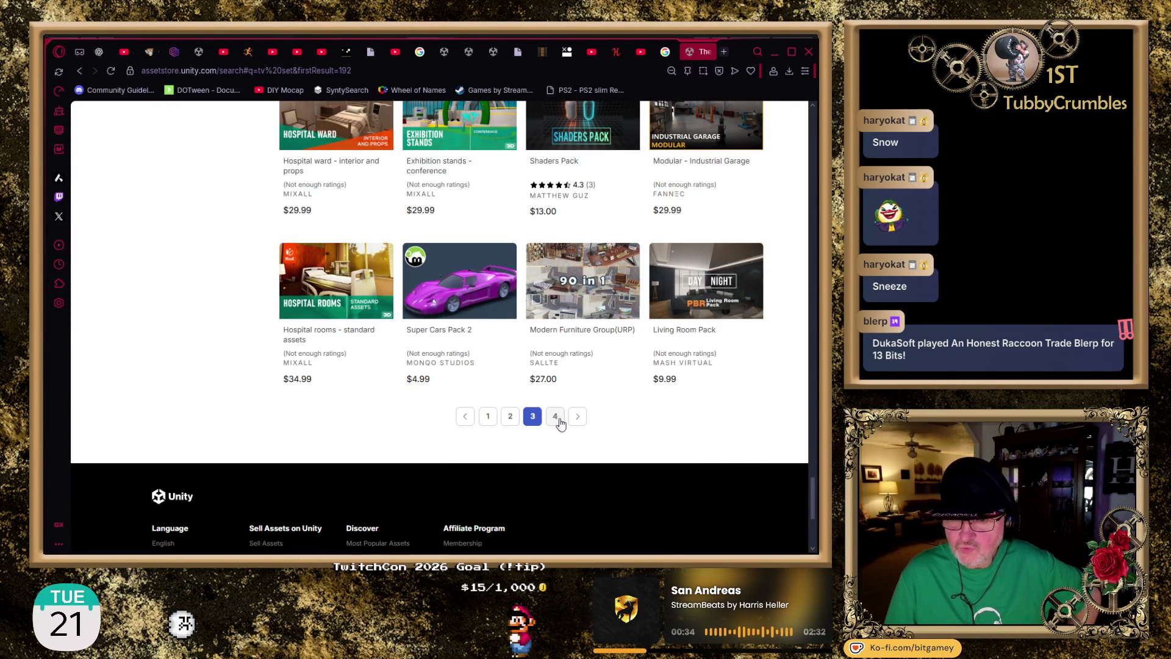
click(553, 418)
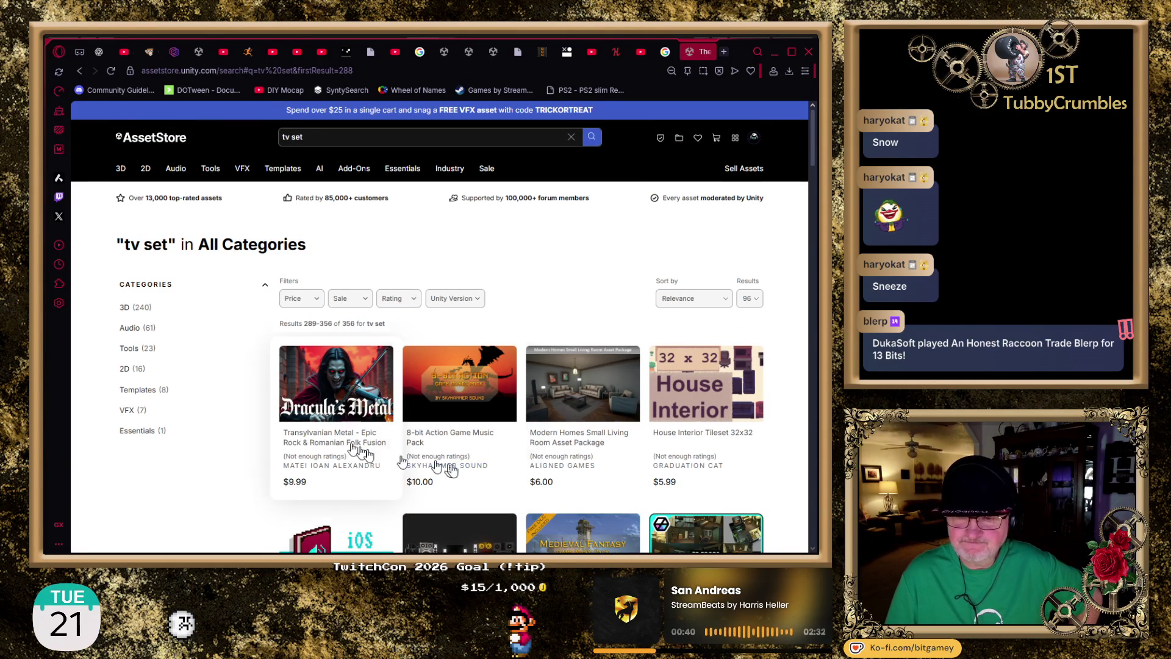
- Skim page 4's results, 289–356 of 356, down to the bottom
scroll(227, 403, down, 3)
scroll(227, 402, down, 7)
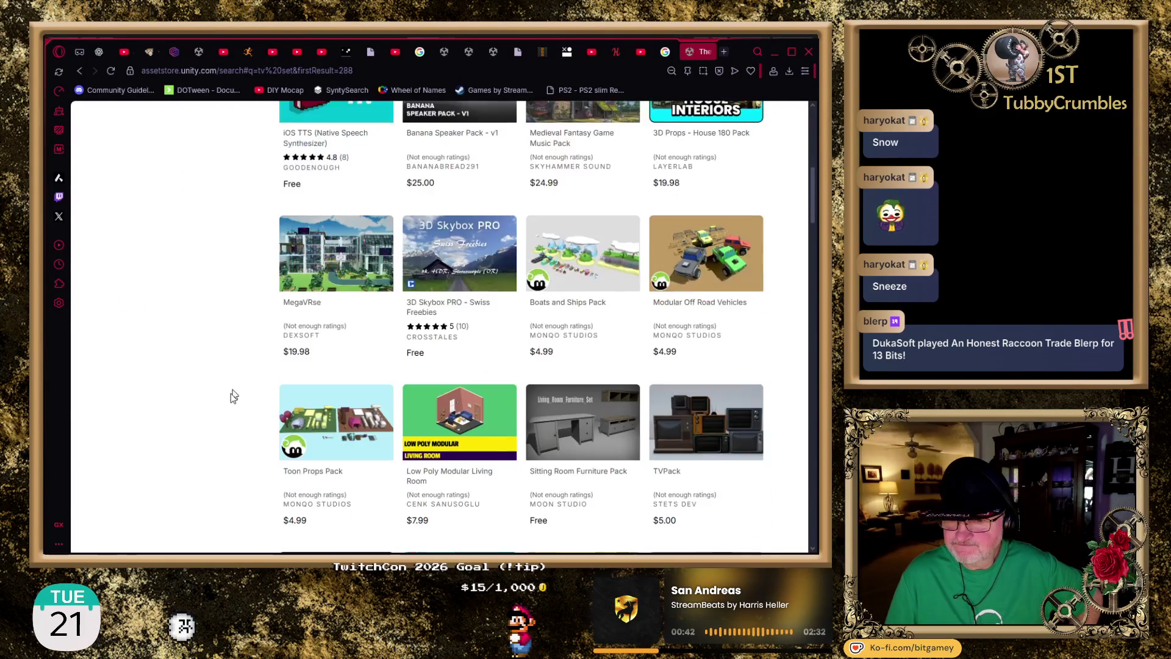
scroll(201, 378, down, 4)
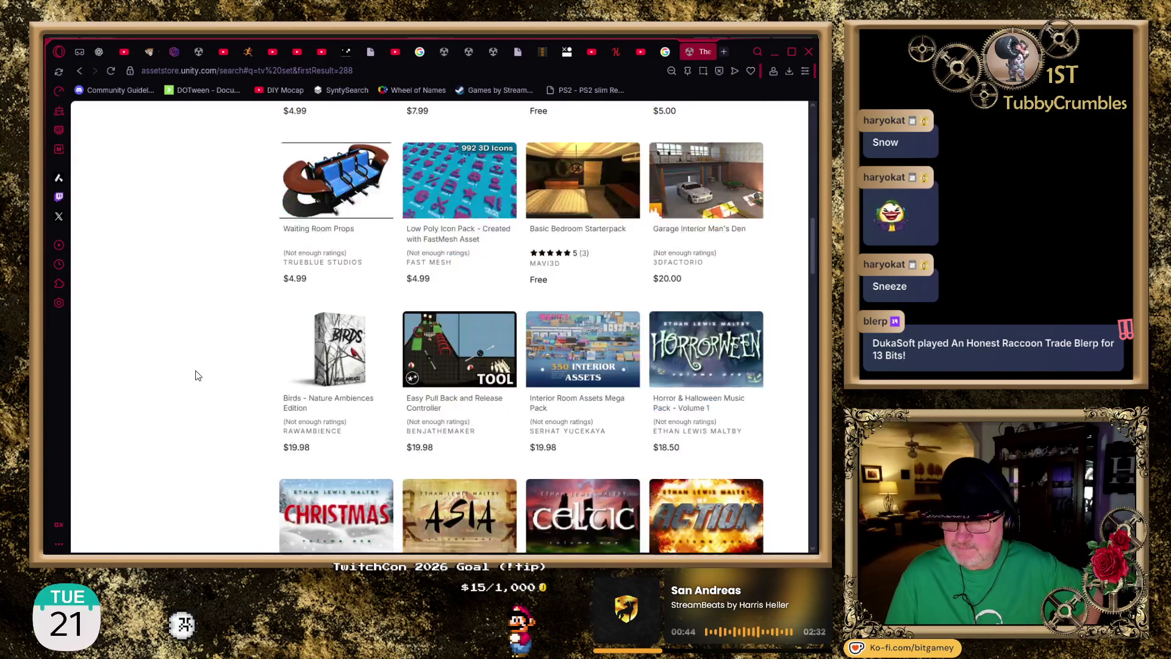
scroll(197, 375, down, 8)
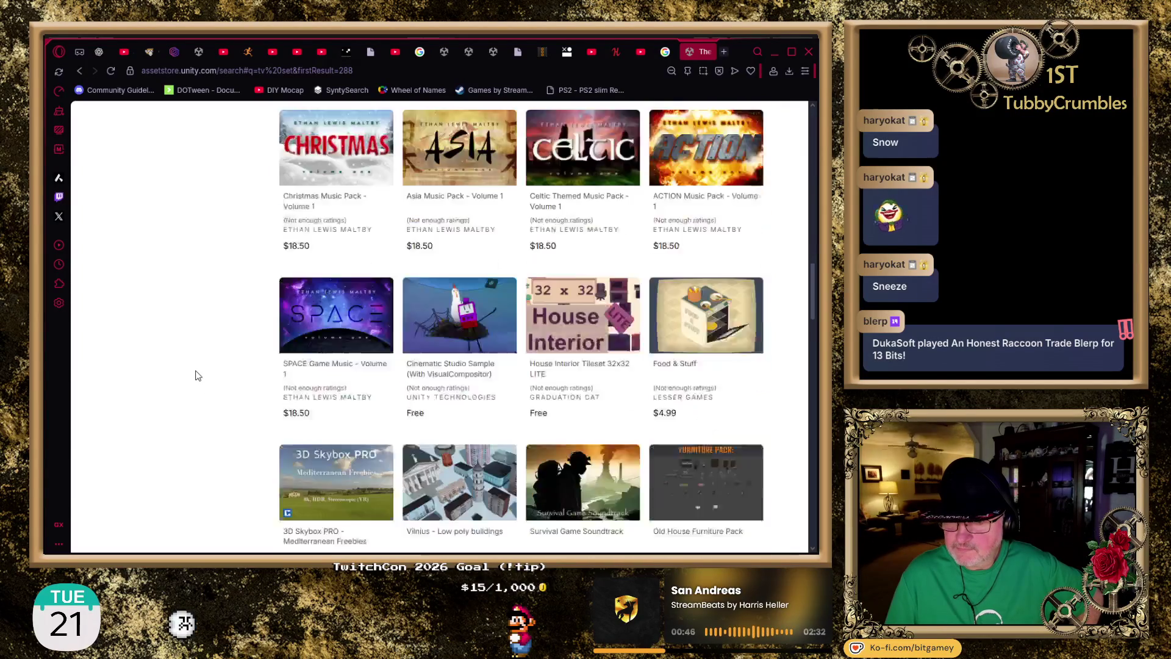
scroll(198, 375, down, 6)
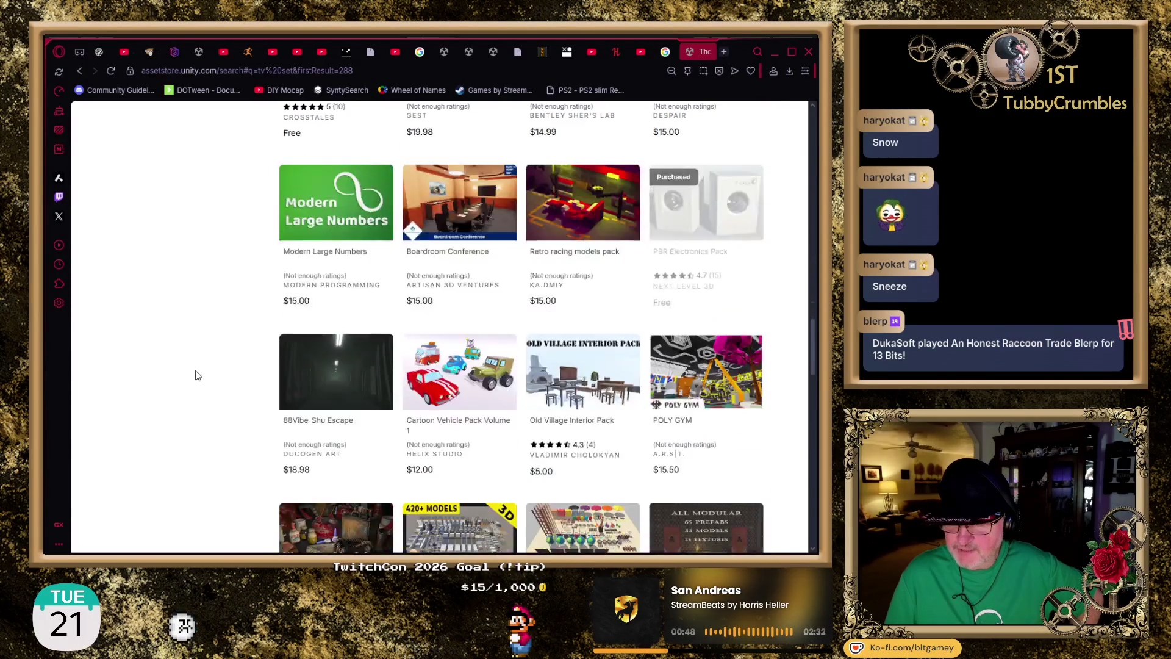
scroll(198, 375, down, 5)
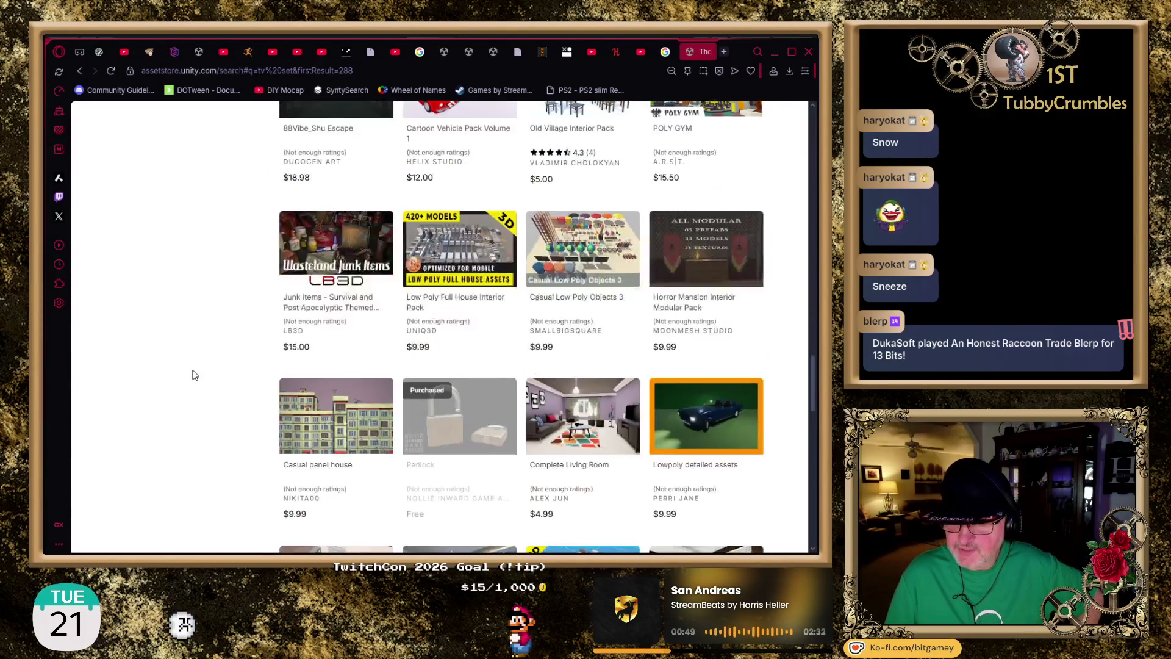
scroll(195, 375, down, 2)
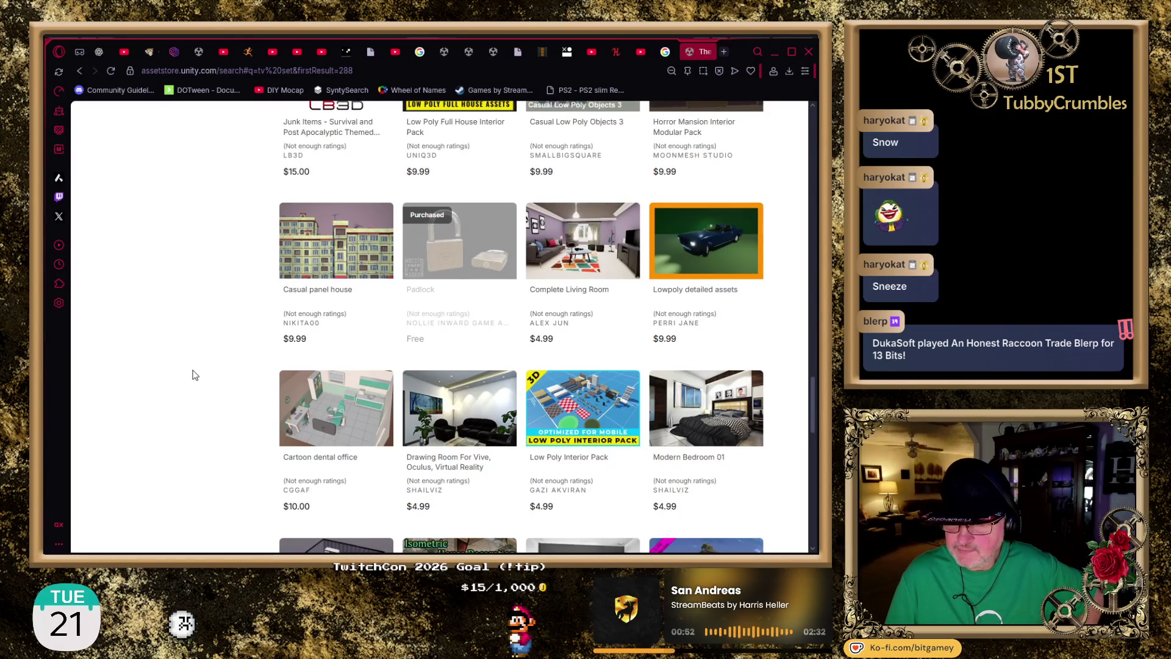
scroll(195, 374, down, 4)
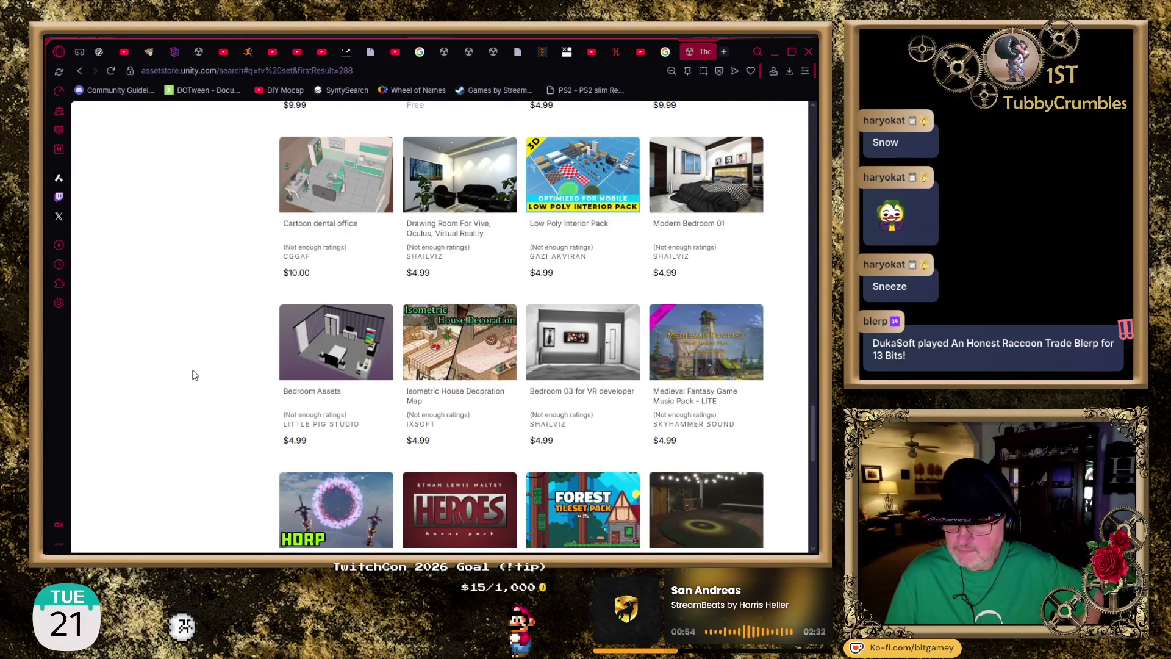
scroll(195, 374, down, 8)
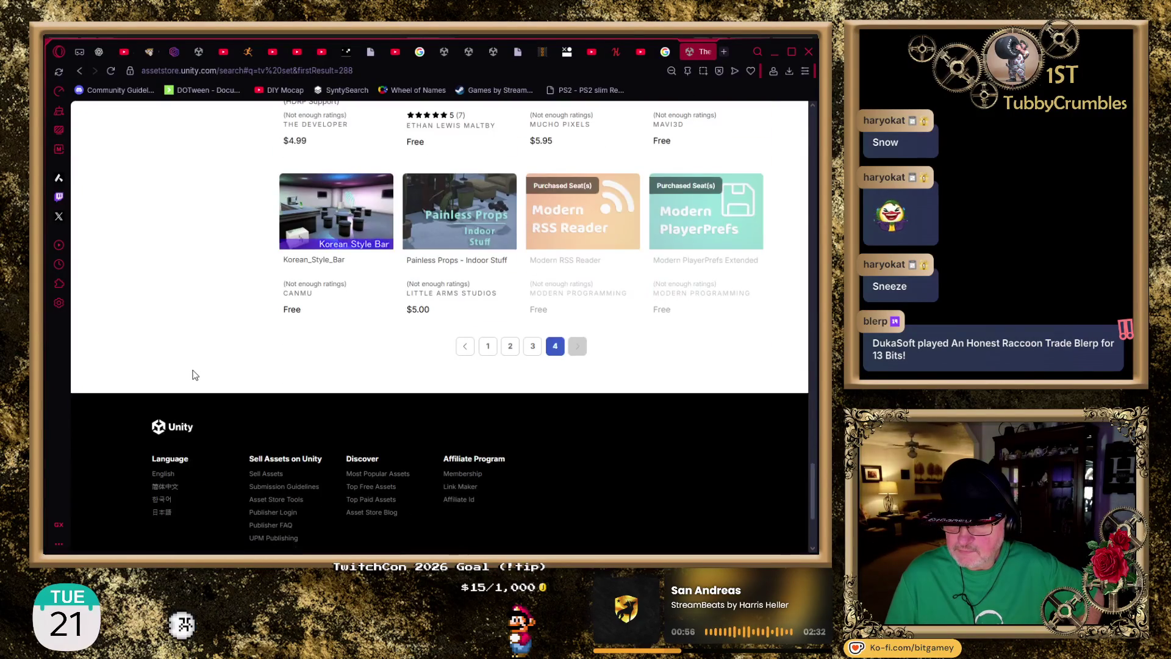
- Scroll back up and bring up the Sort by choices
middle_click(206, 355)
scroll(207, 355, up, 15)
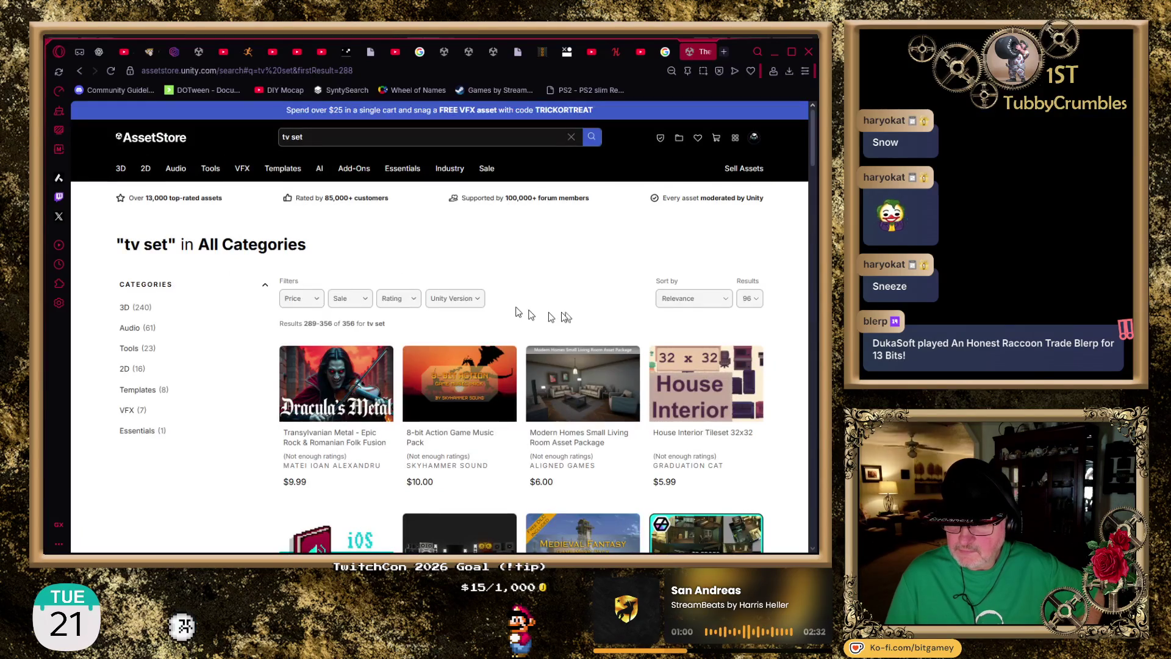
click(657, 303)
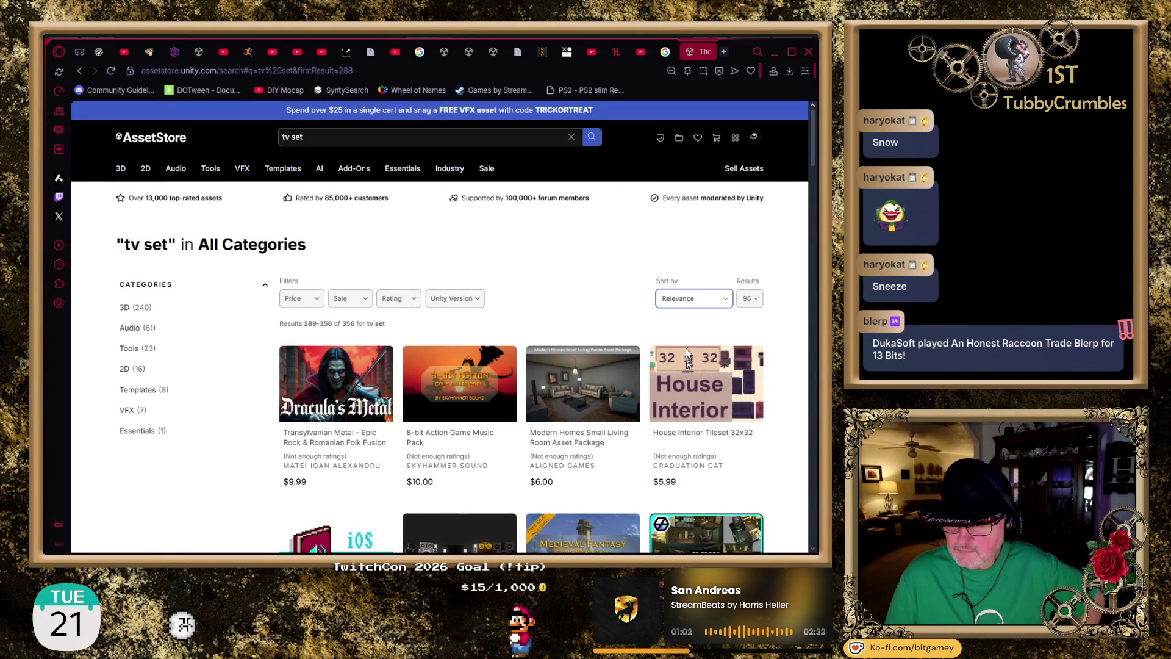
- Sort results by Price (Low to High) and view Cinematic Studio Sample in a new tab
click(695, 390)
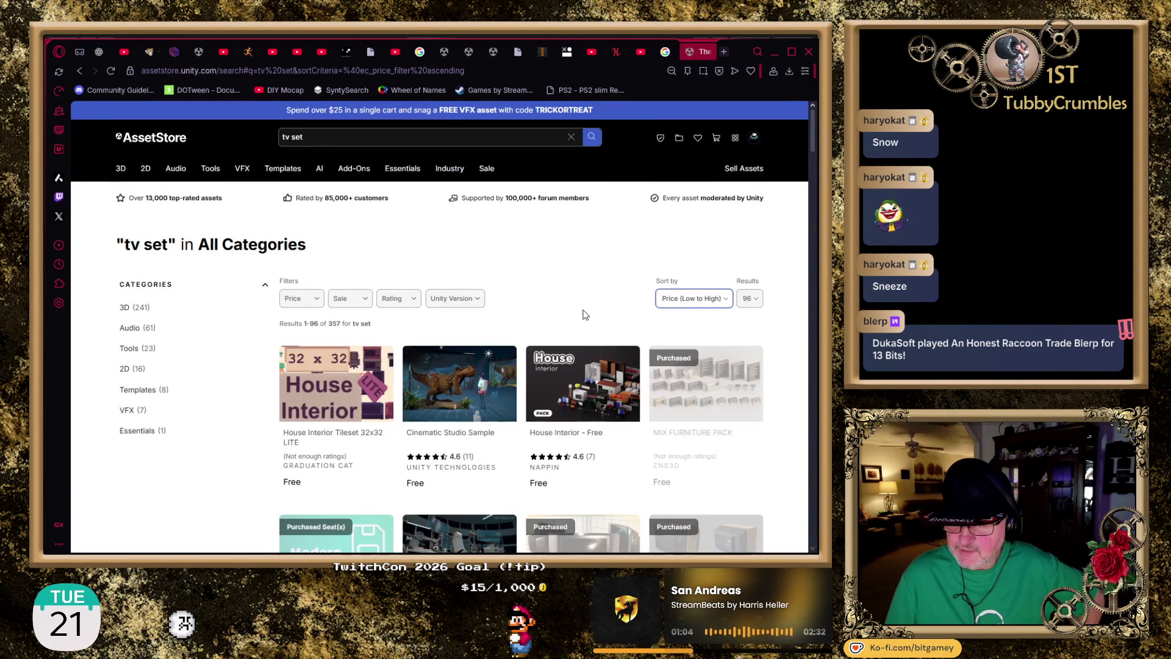
scroll(549, 302, down, 1)
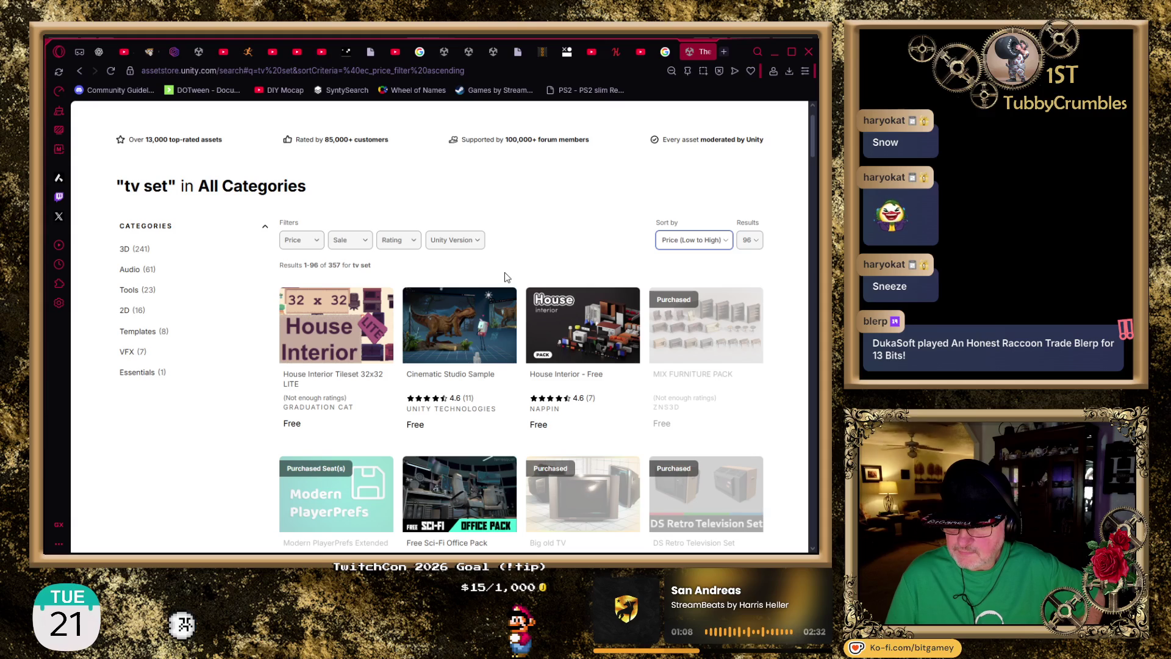
click(473, 377)
middle_click(473, 377)
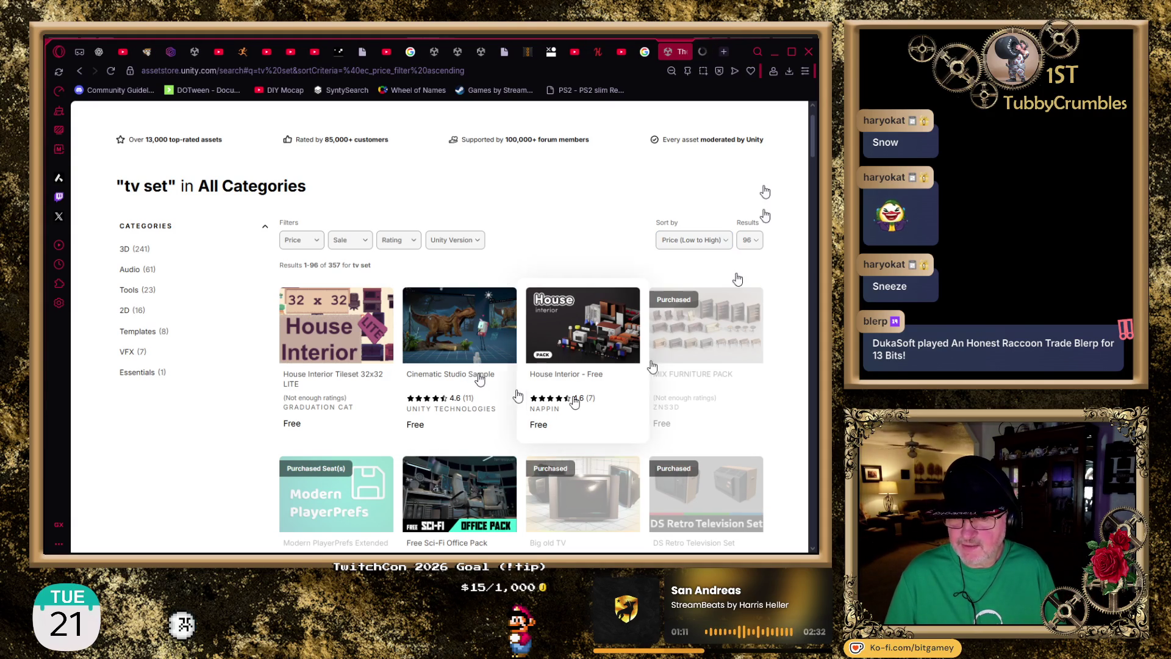
click(699, 54)
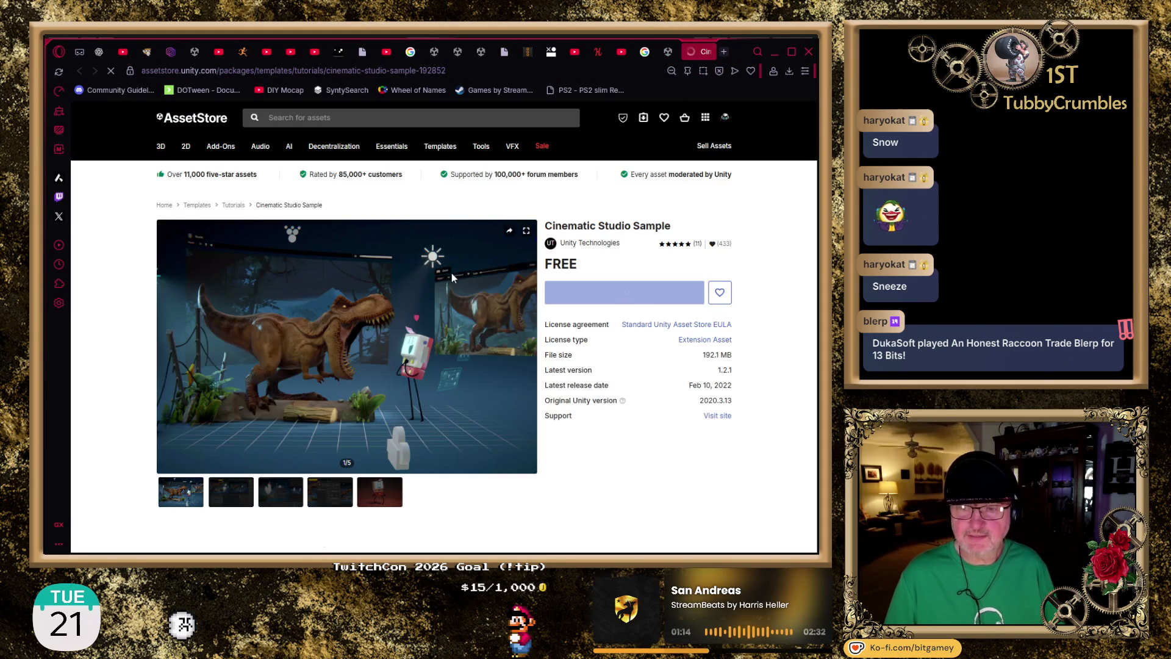
- View Cinematic Studio Sample's gallery images 2 and 3 and its description, then close it
scroll(362, 438, down, 1)
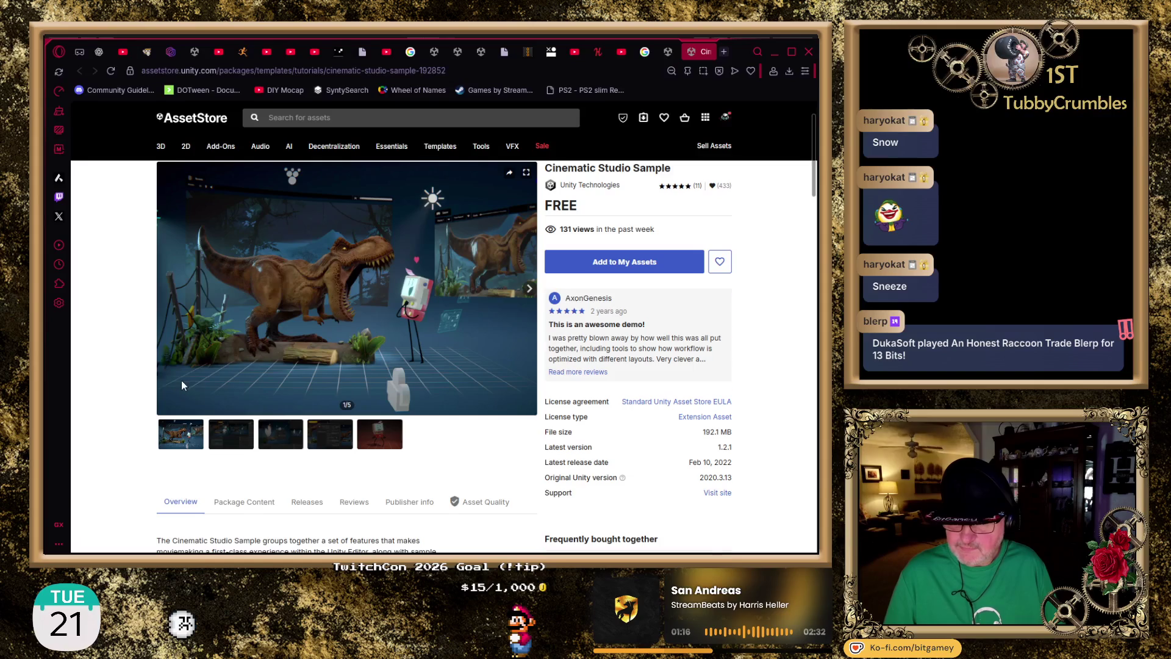
click(238, 440)
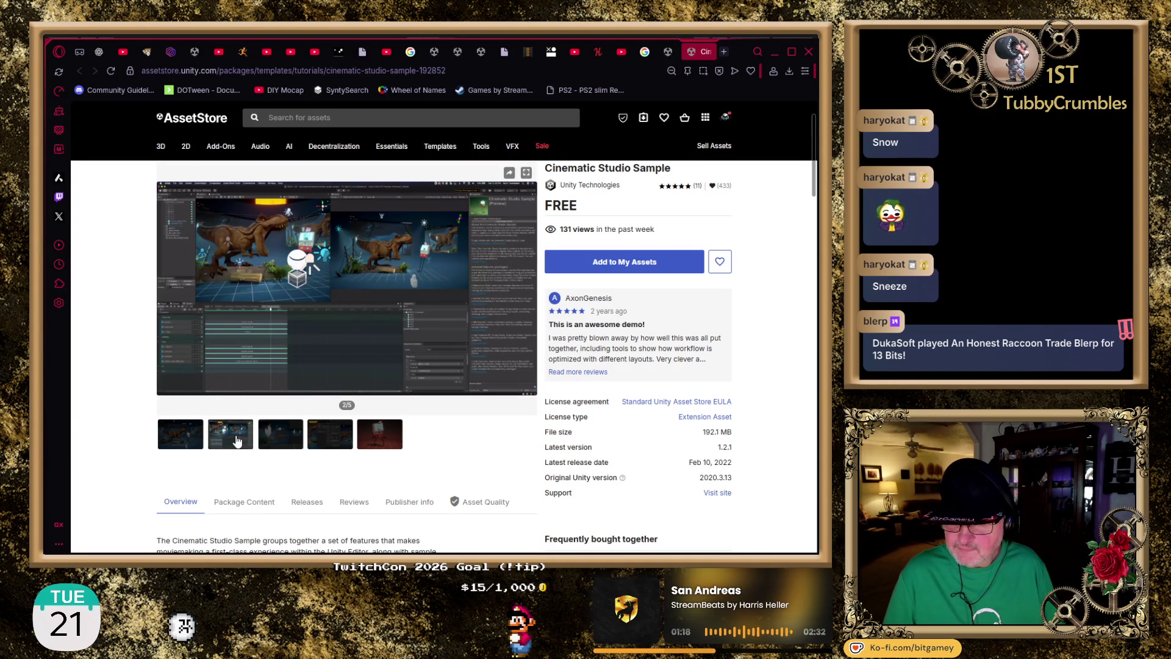
click(281, 442)
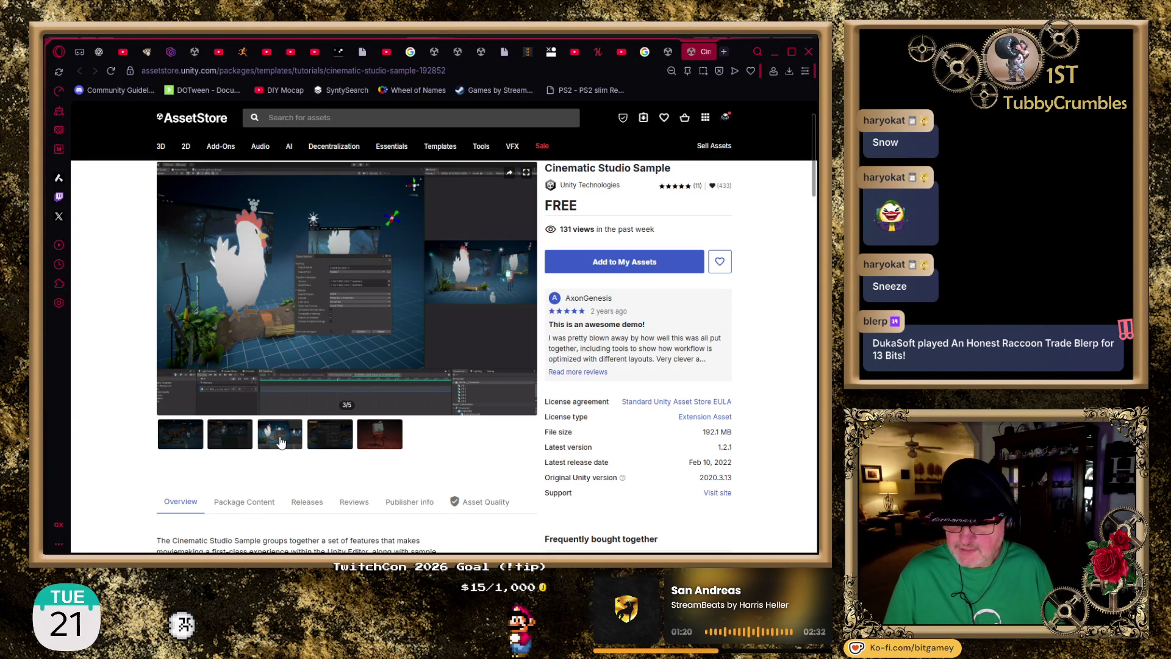
scroll(281, 442, down, 1)
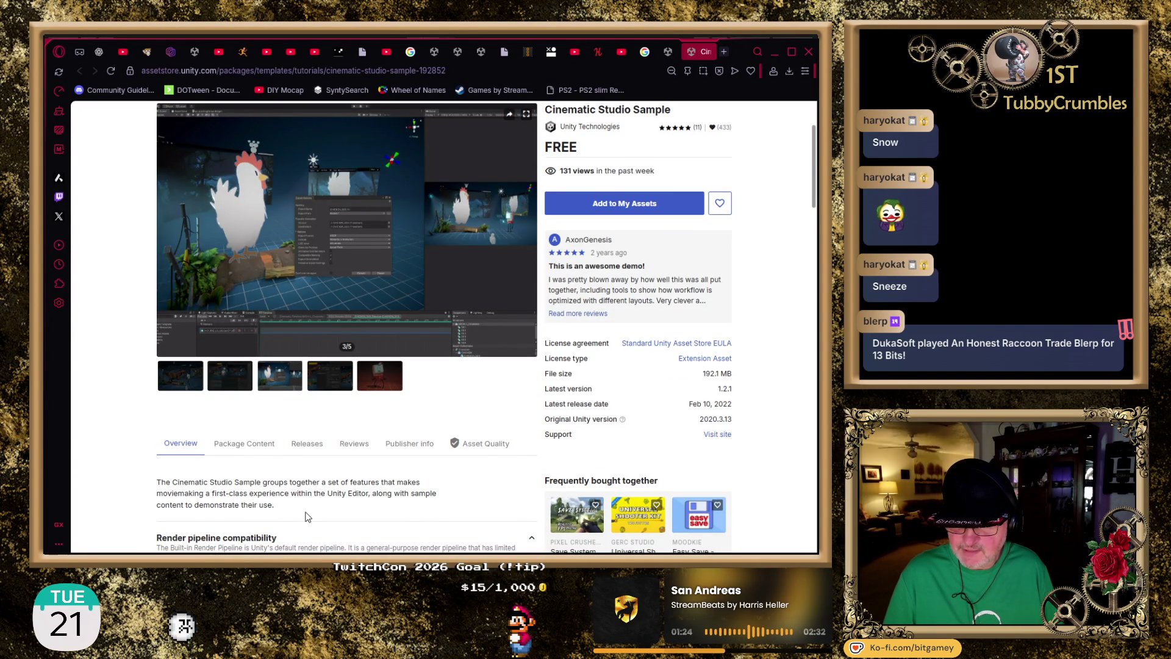
scroll(308, 516, down, 6)
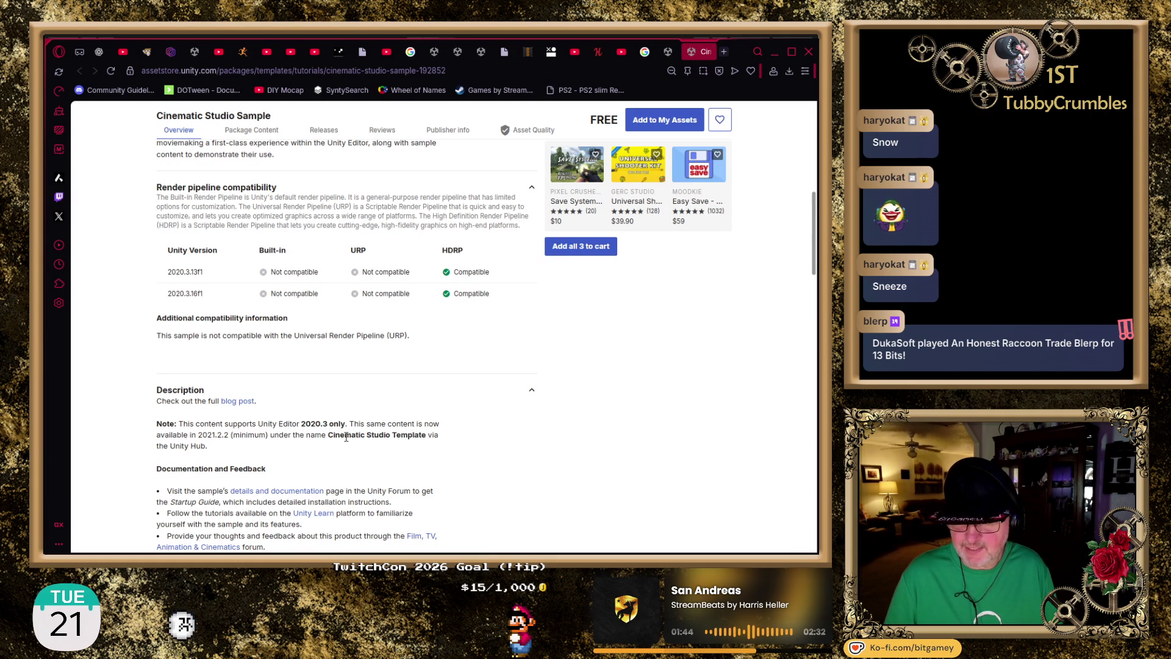
scroll(346, 437, down, 3)
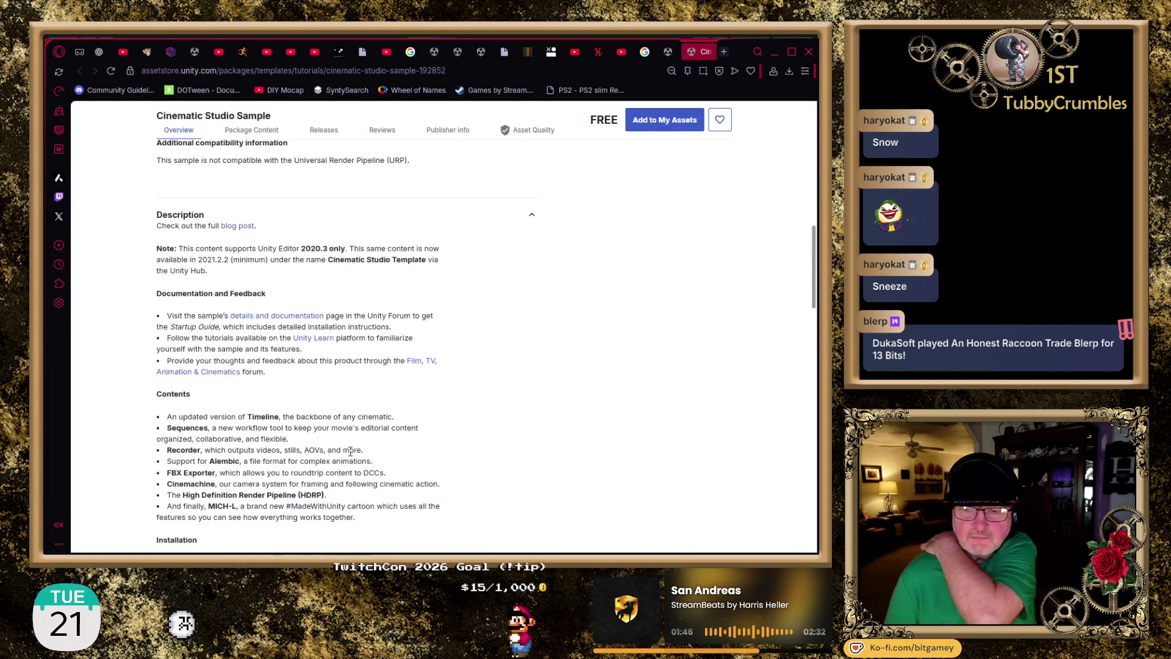
scroll(350, 451, down, 2)
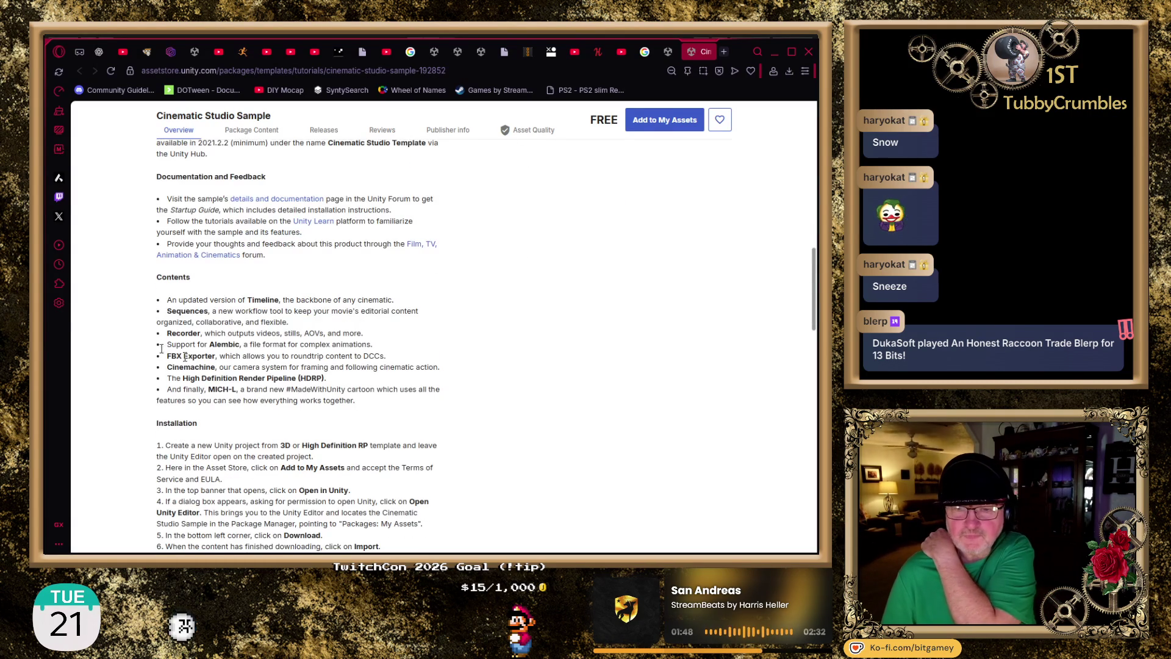
scroll(118, 392, down, 1)
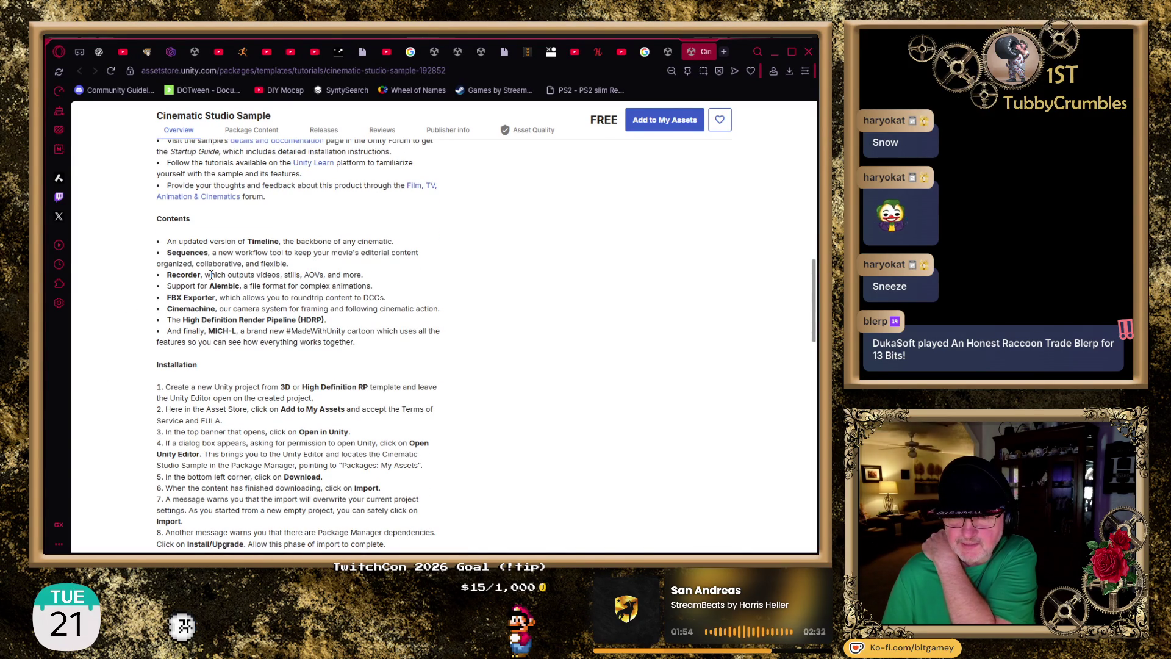
scroll(149, 365, up, 3)
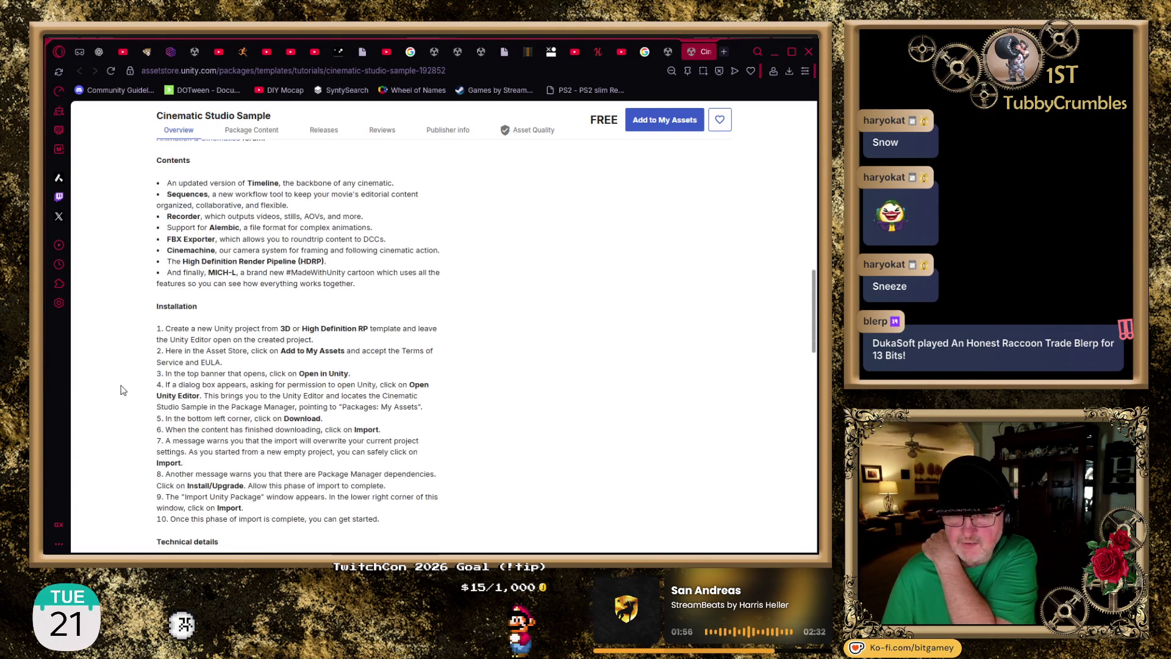
click(708, 52)
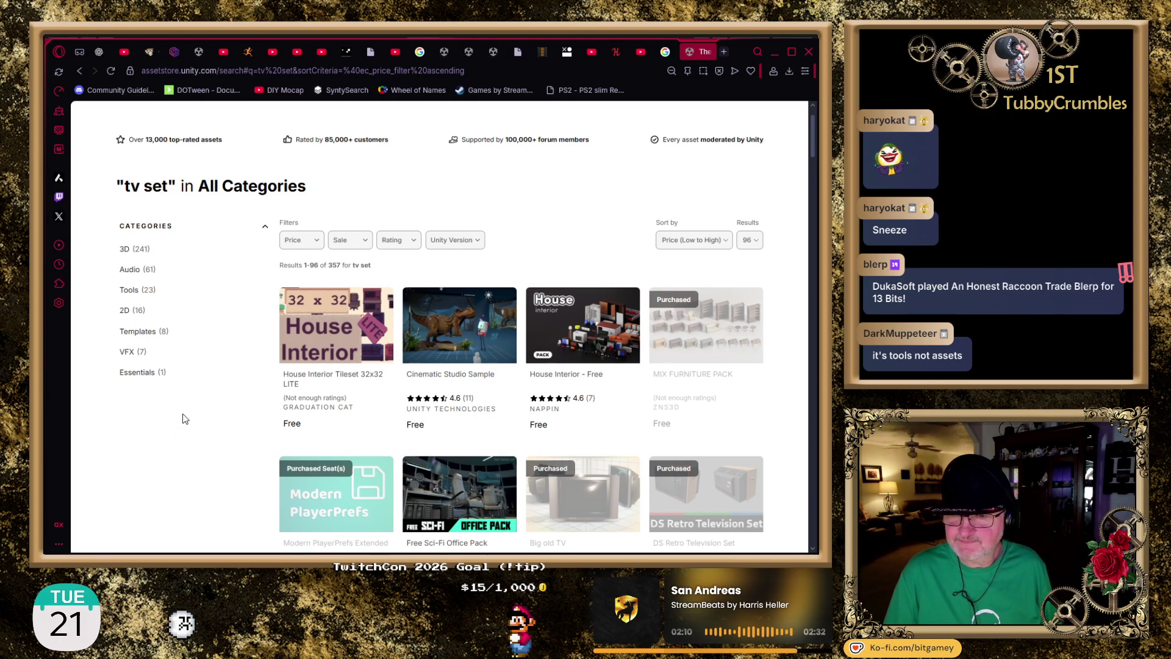
- Open House Interior - Free in a new tab and step through its 13 gallery images
scroll(185, 418, down, 2)
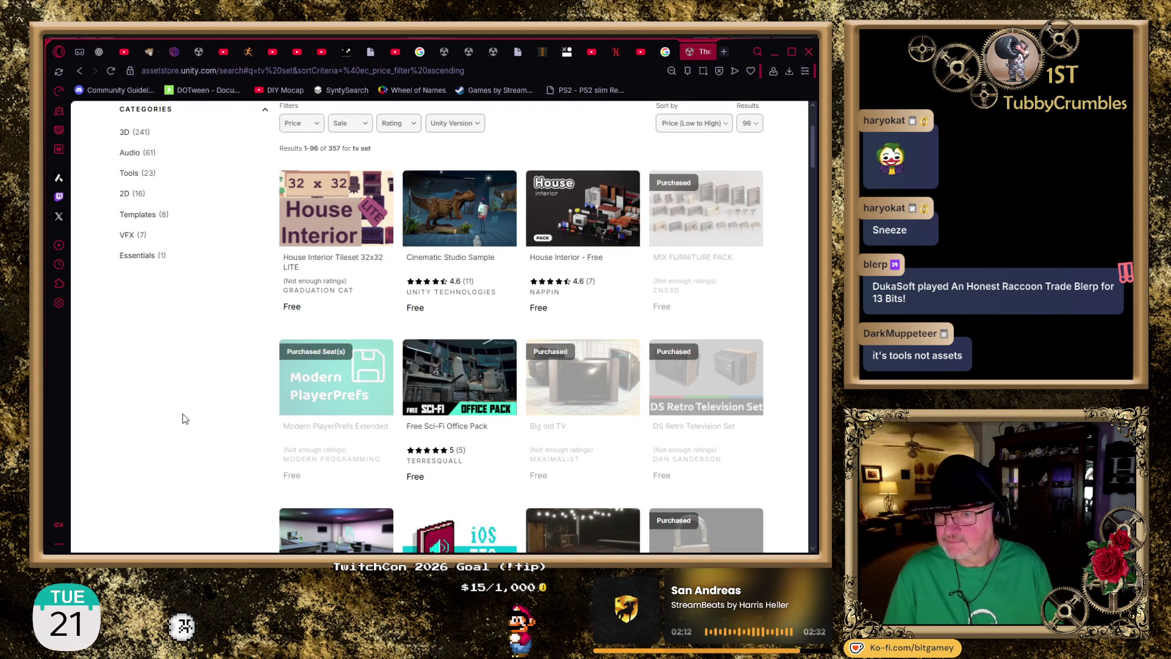
middle_click(564, 259)
click(698, 53)
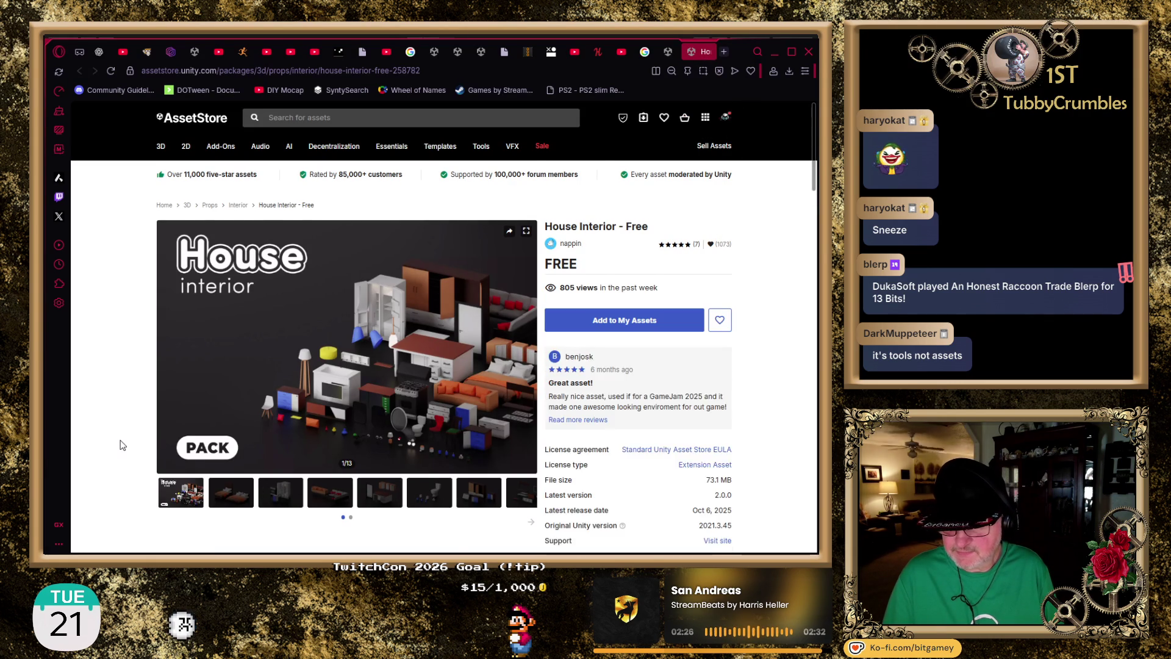
scroll(122, 445, down, 1)
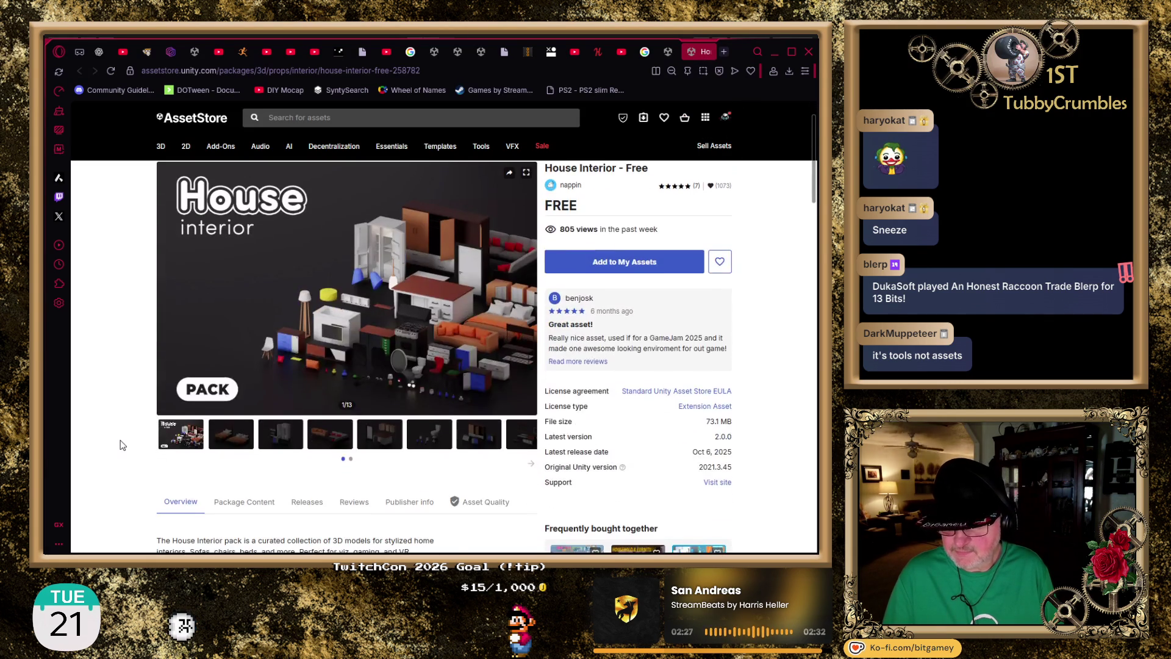
click(239, 440)
key(Right)
key(Right)
key(Right)
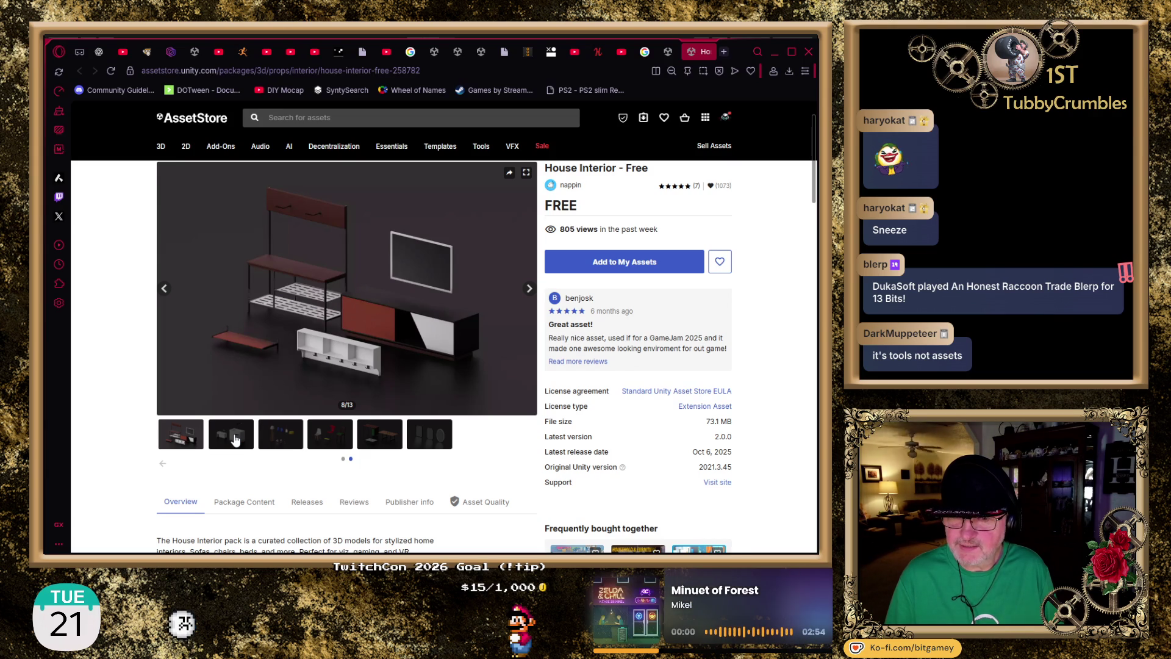
key(Right)
key(Right)
key(Right)
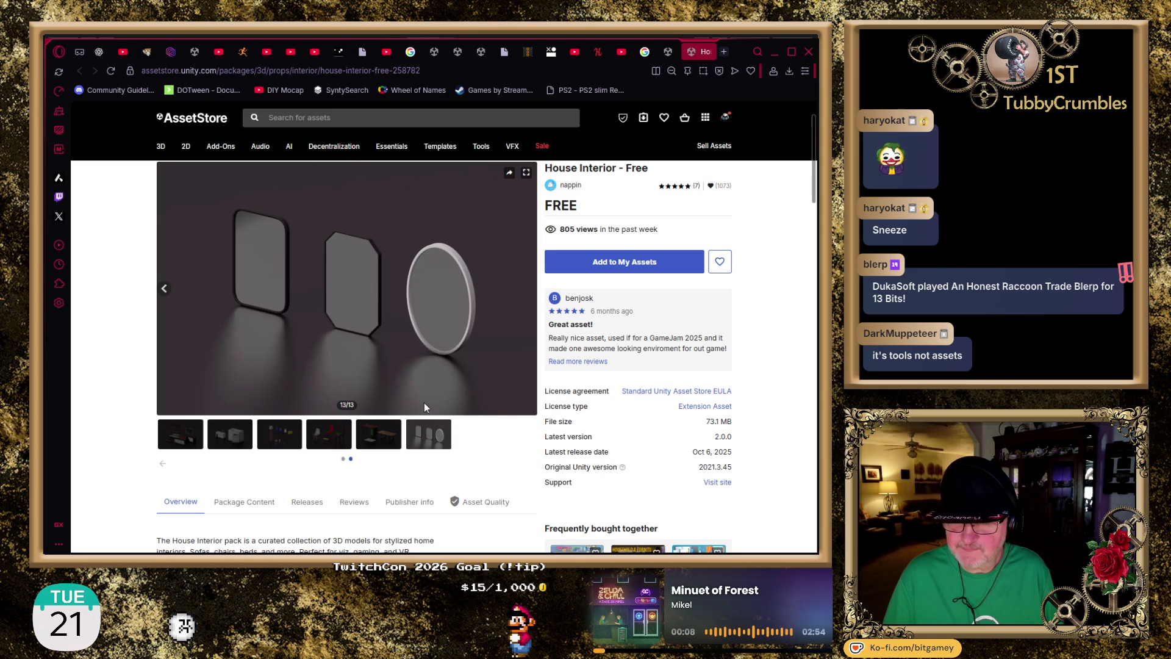
key(alt+Left)
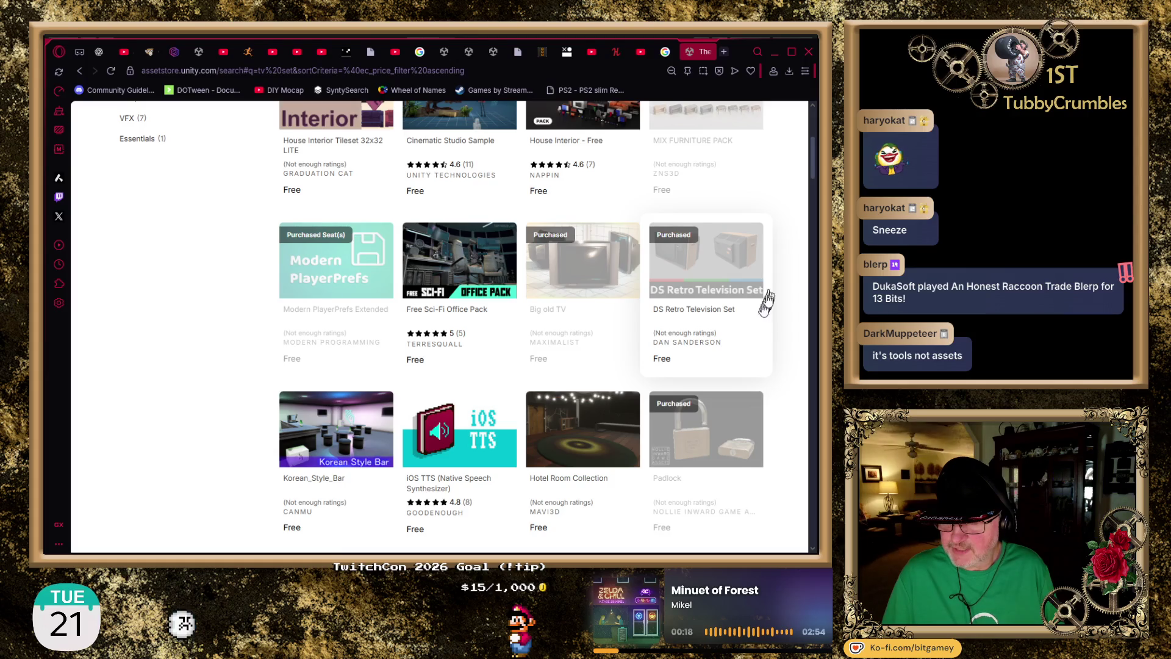
- Open Korean_Style_Bar, view preview images 2–5 including overhead and bottles shots, then close it
scroll(783, 268, down, 3)
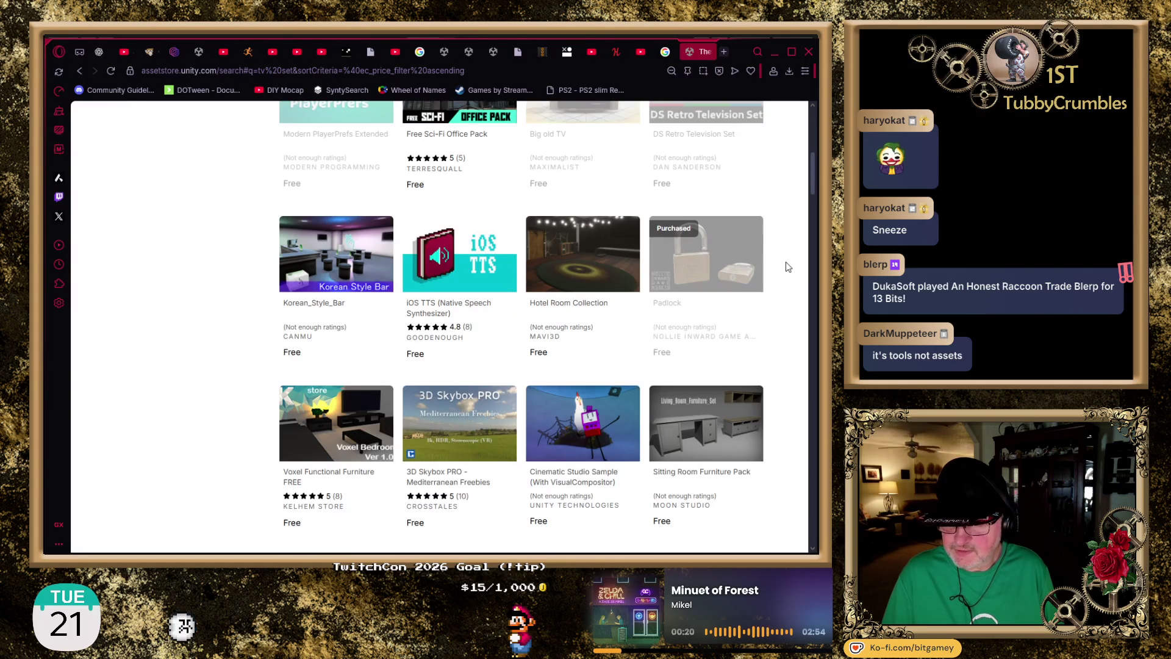
click(319, 310)
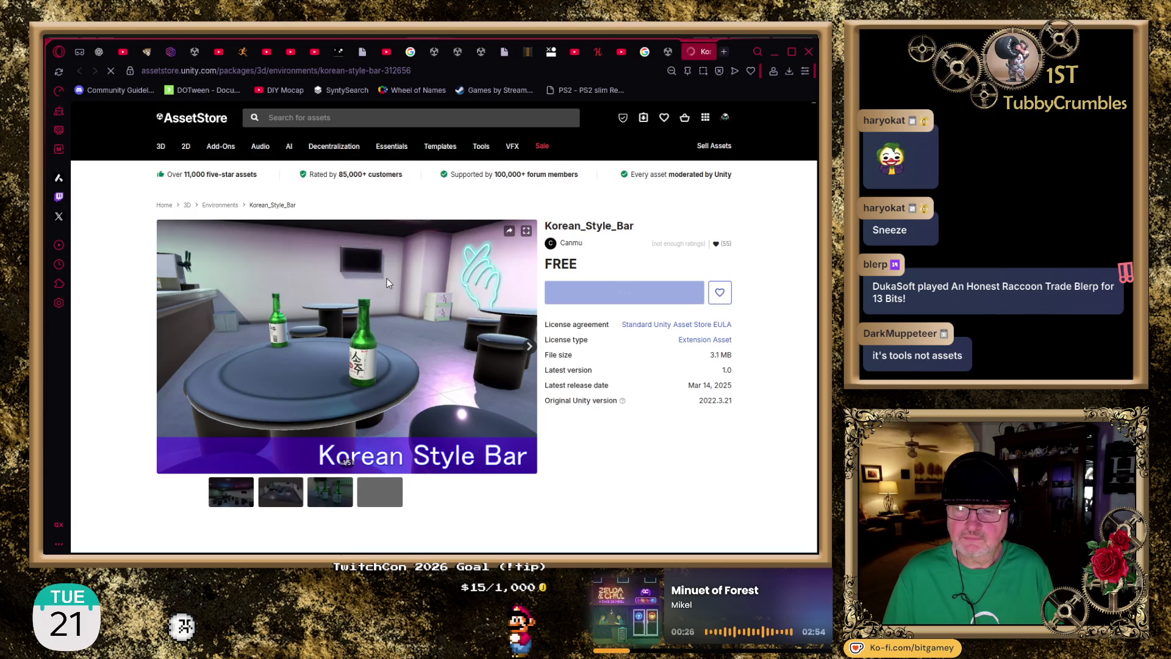
scroll(284, 313, down, 1)
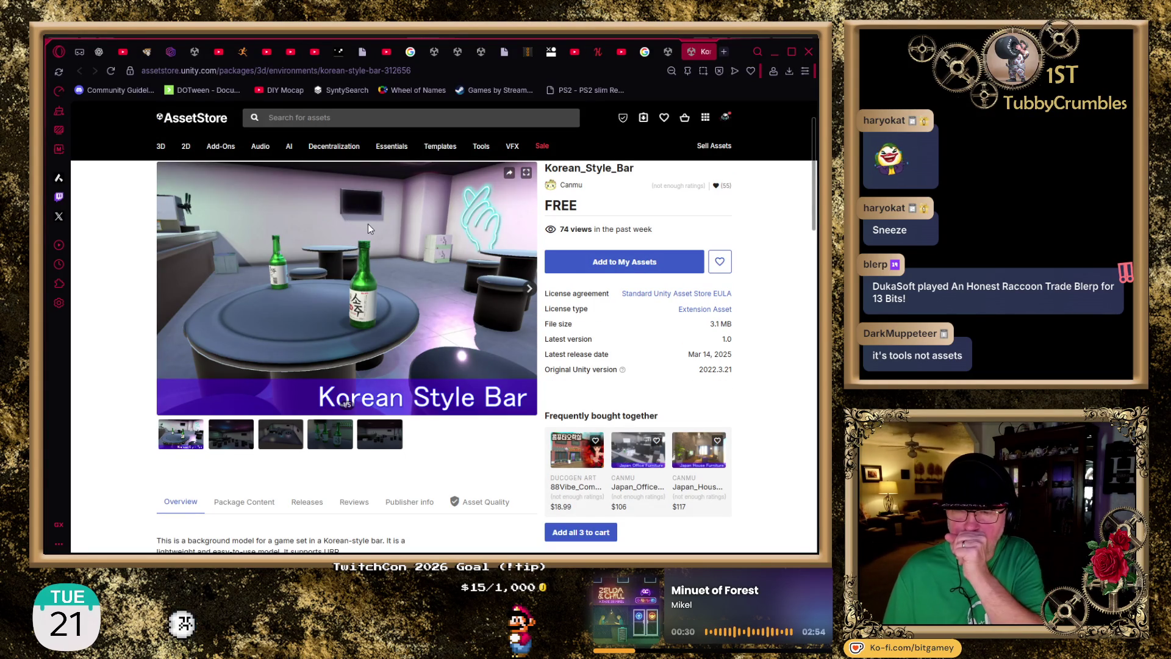
click(242, 439)
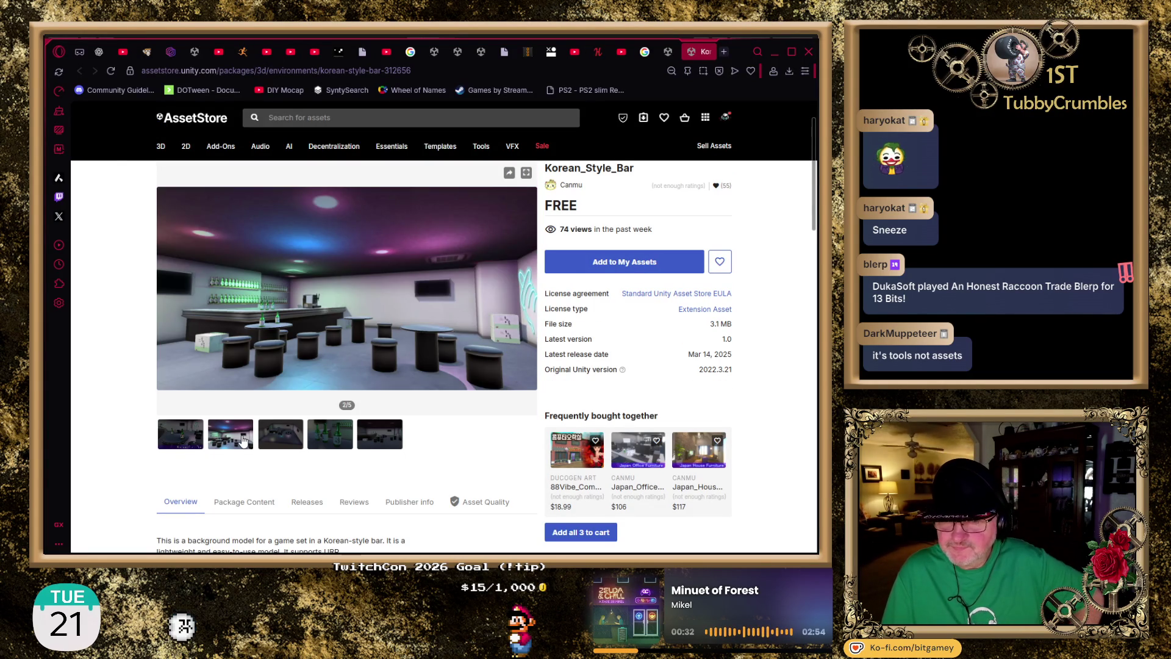
click(293, 445)
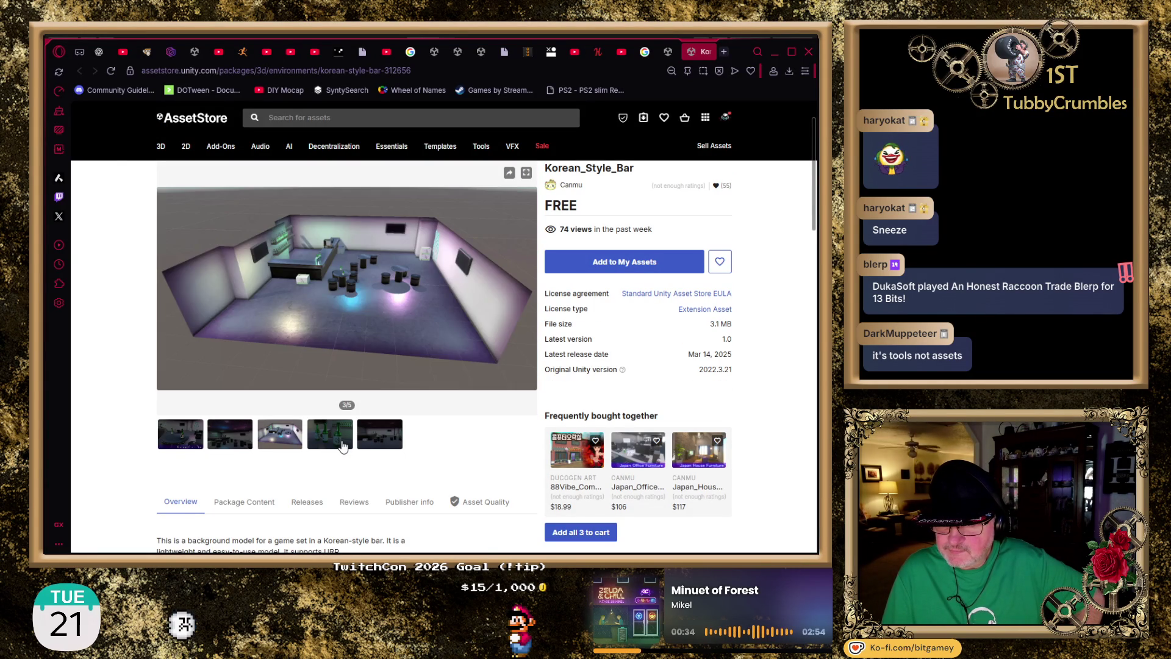
click(343, 447)
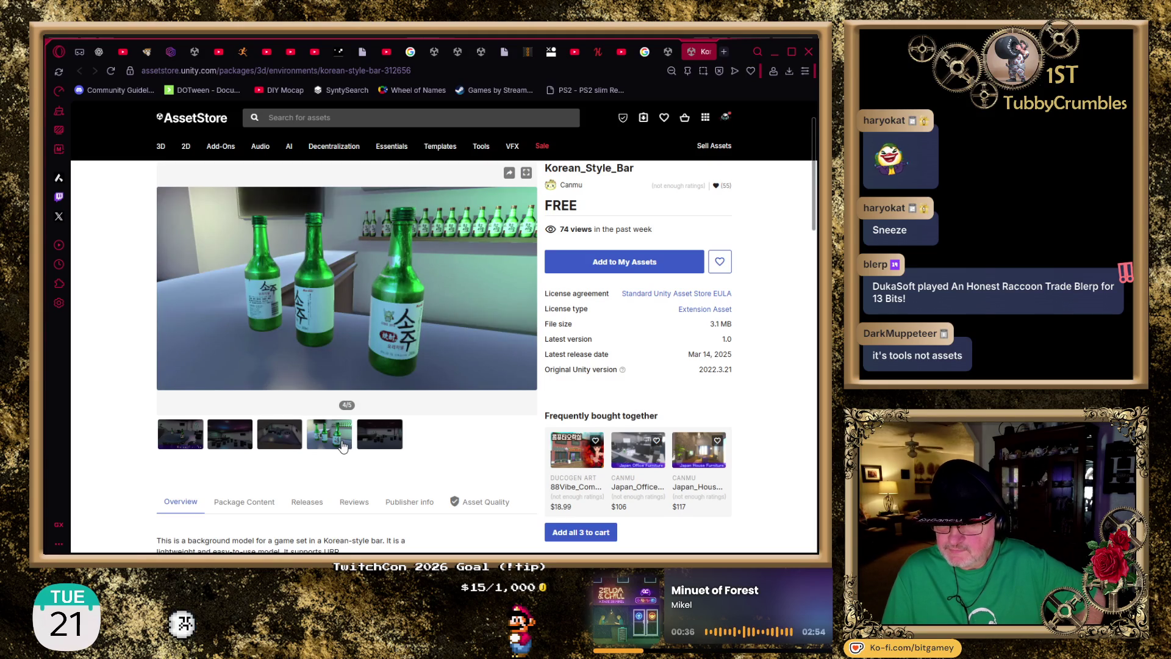
click(388, 436)
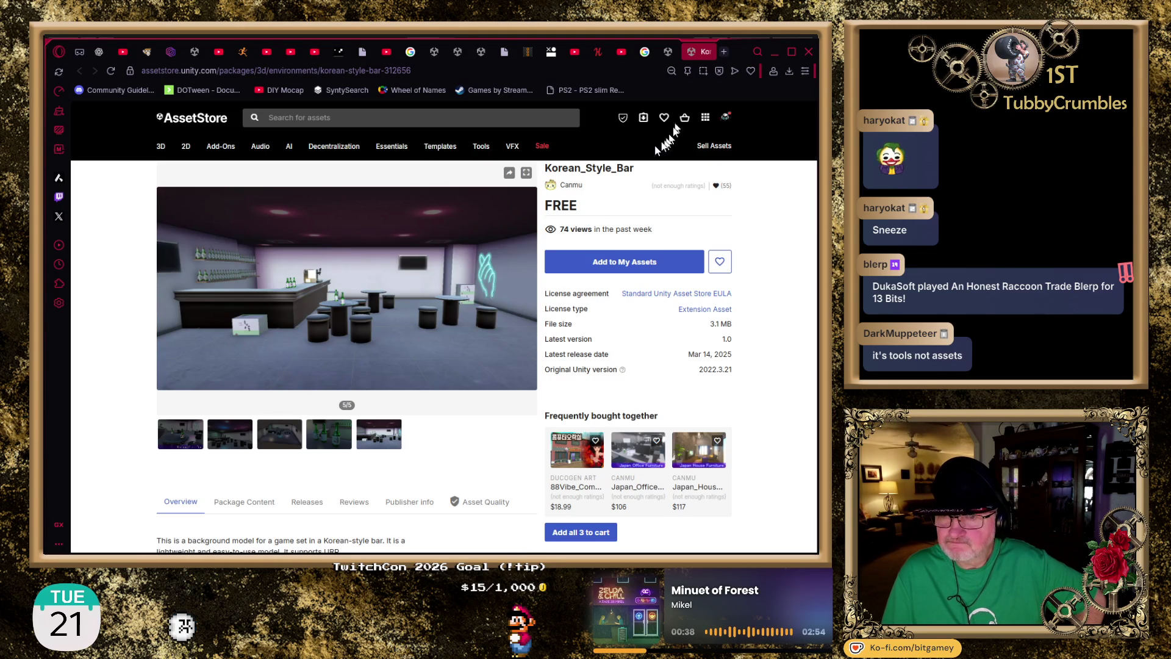
click(706, 51)
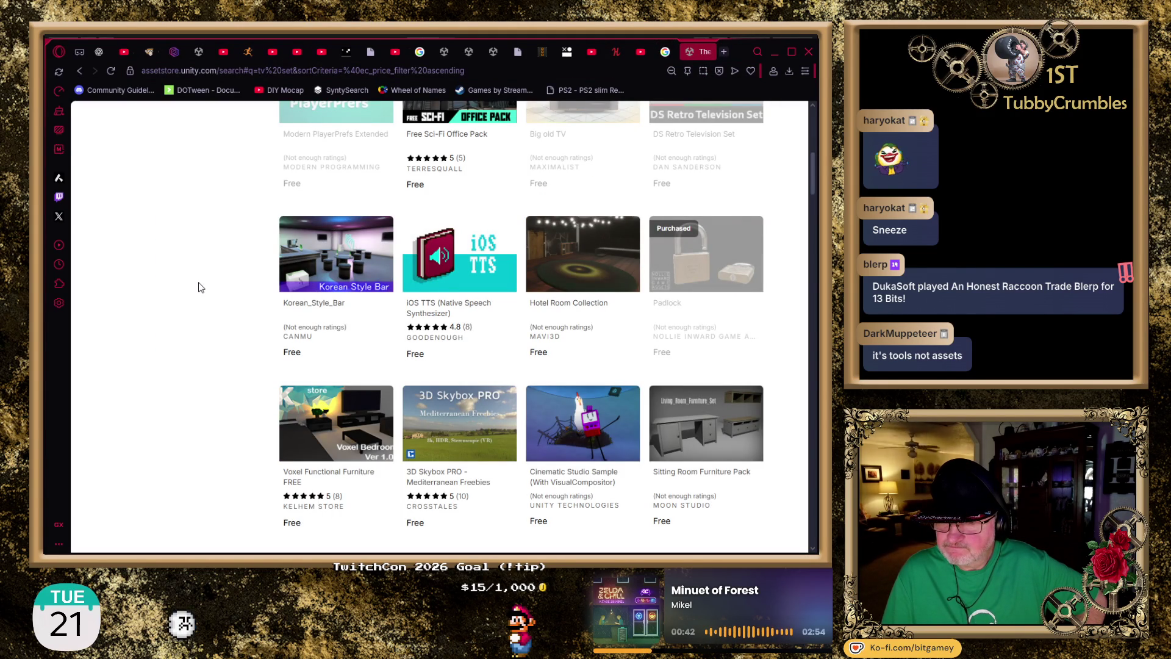
- Open Hotel Room Collection in a new tab, step through its room images, then close it
middle_click(571, 309)
click(704, 54)
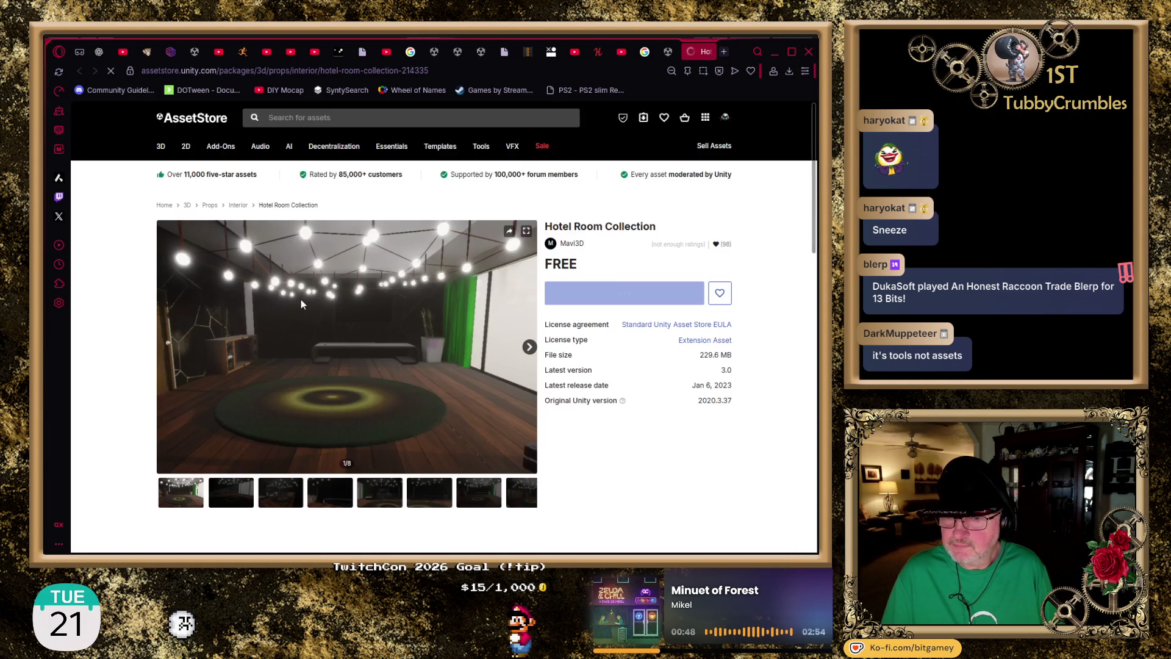
click(235, 493)
click(235, 493)
click(235, 492)
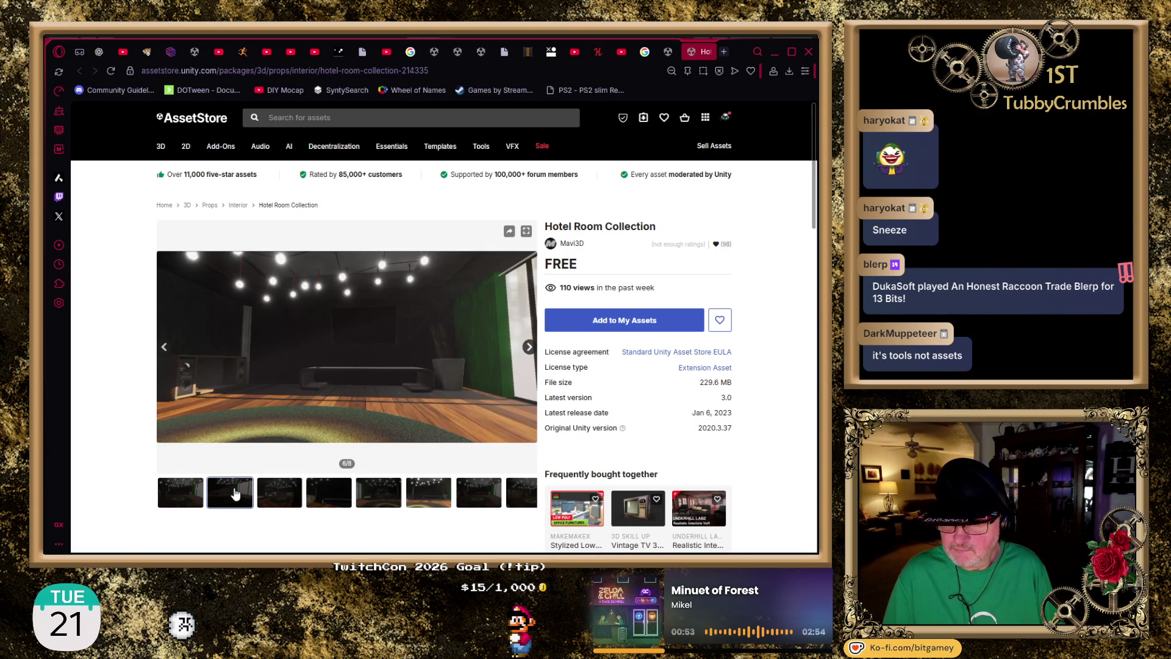
click(235, 493)
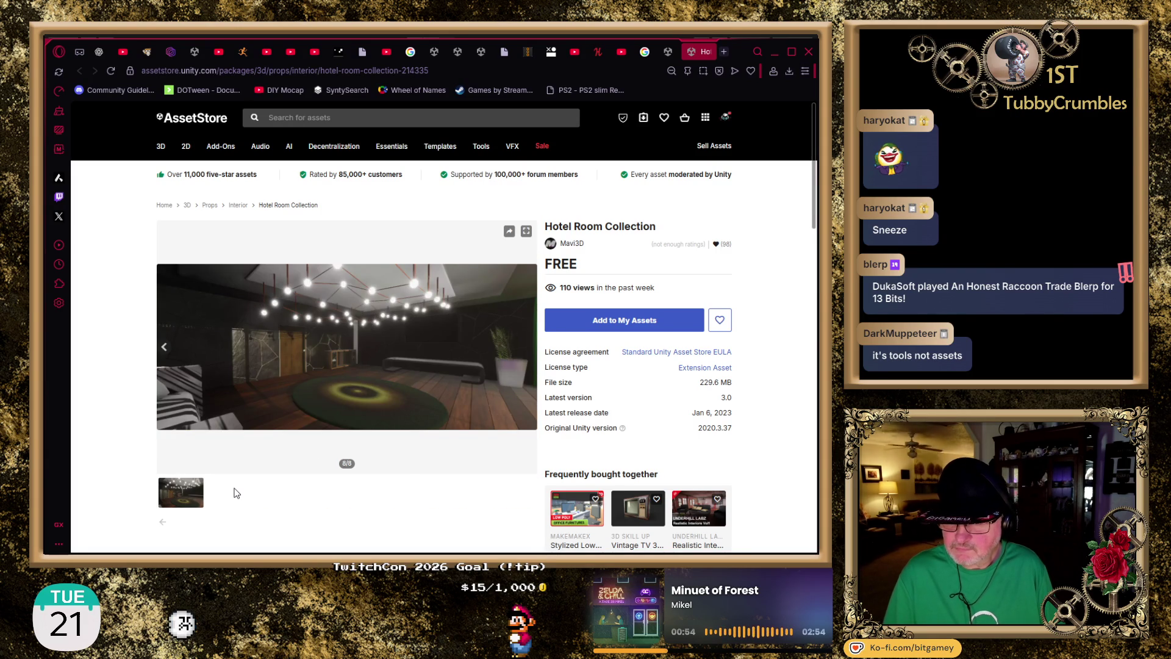
click(712, 51)
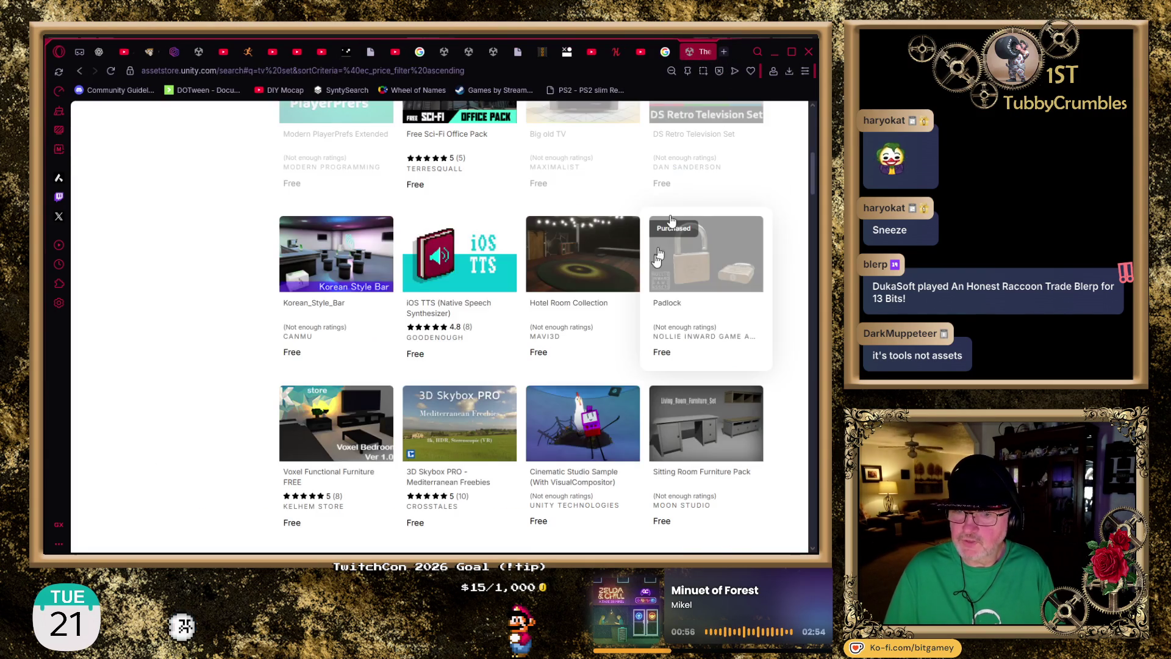
- Scroll down and open Voxel Functional Furniture FREE in a new tab
scroll(171, 323, down, 2)
scroll(145, 317, down, 1)
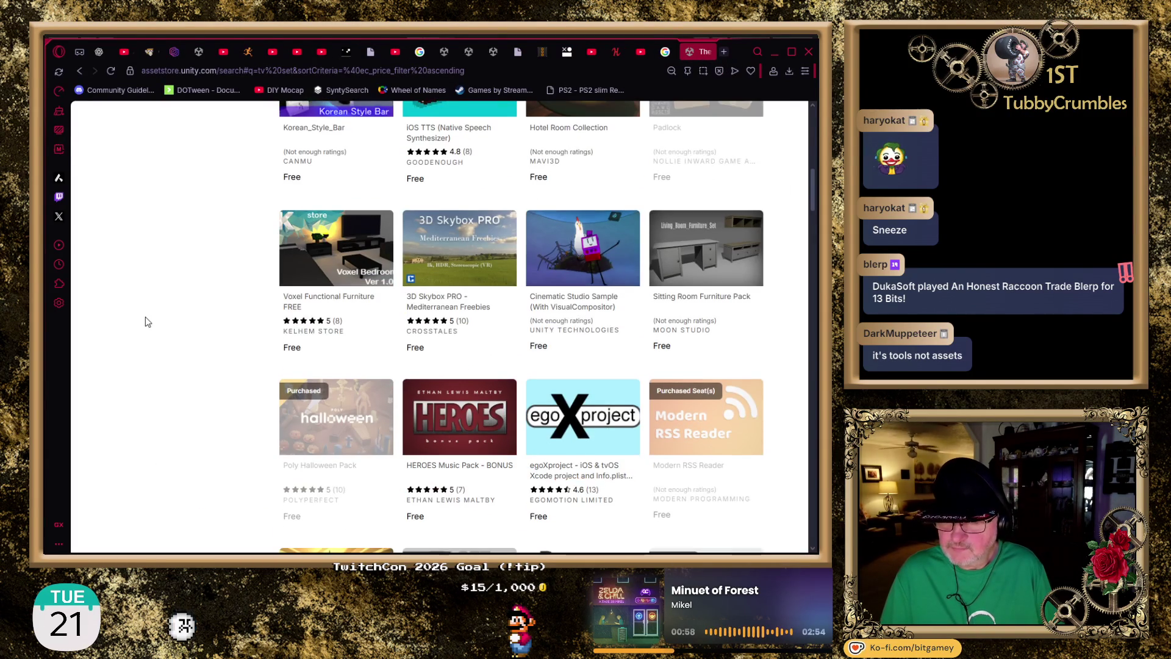
middle_click(317, 303)
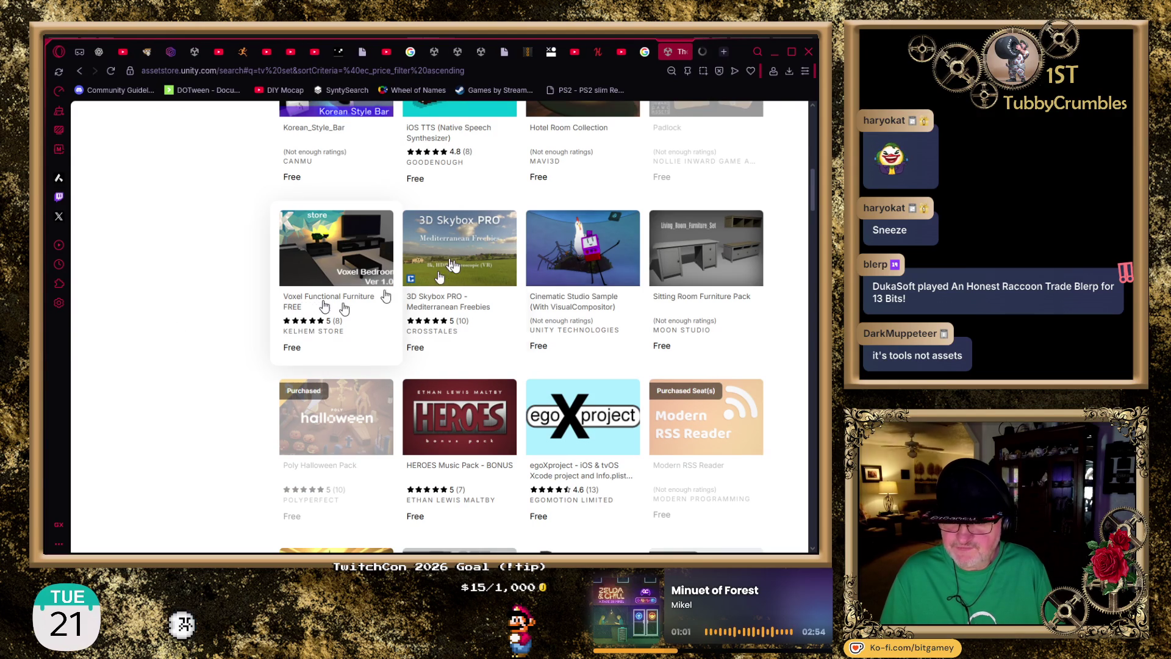
- View the Voxel Bedroom, bed render, Voxel Commode and Big Commode gallery images
click(699, 50)
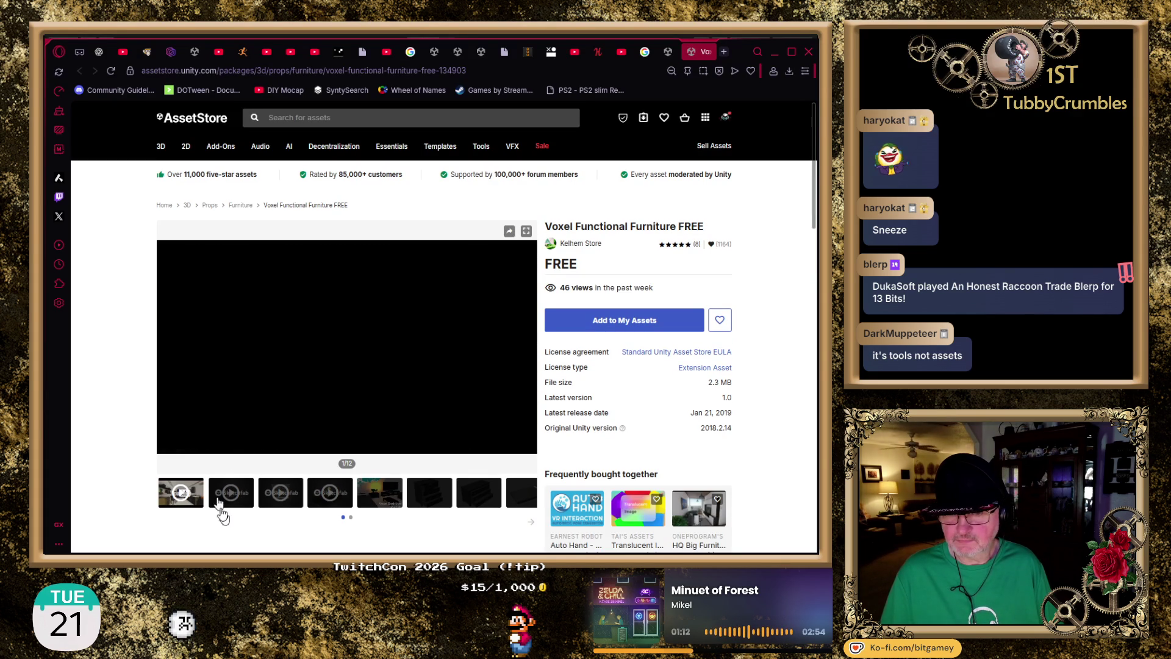
click(379, 498)
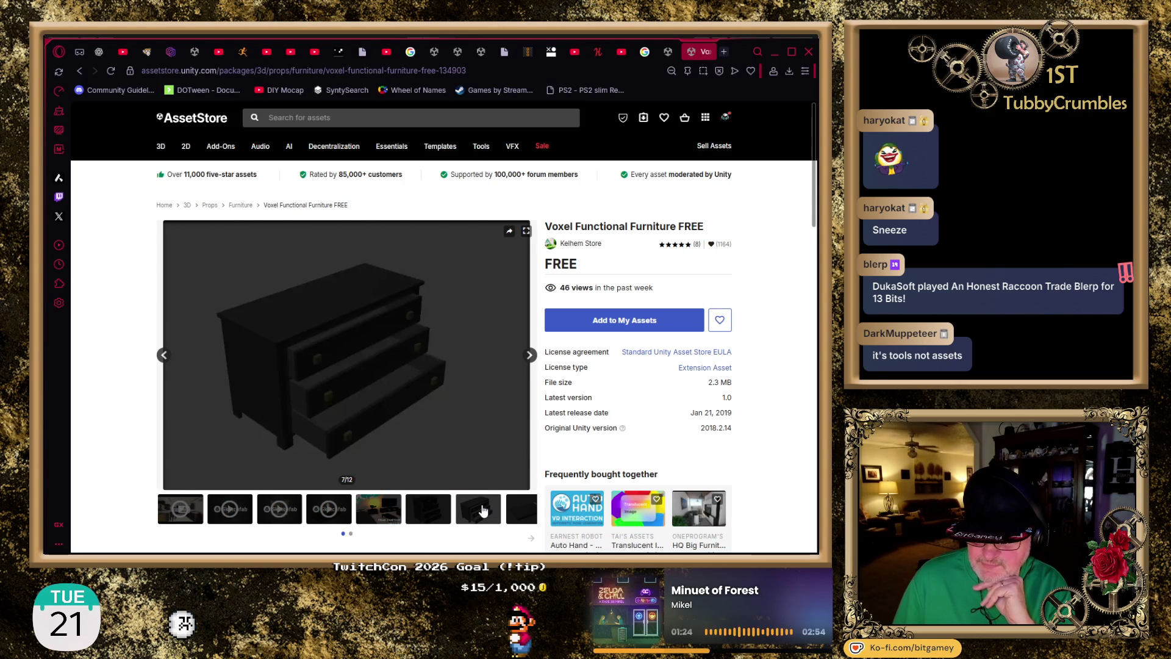
click(517, 515)
click(517, 515)
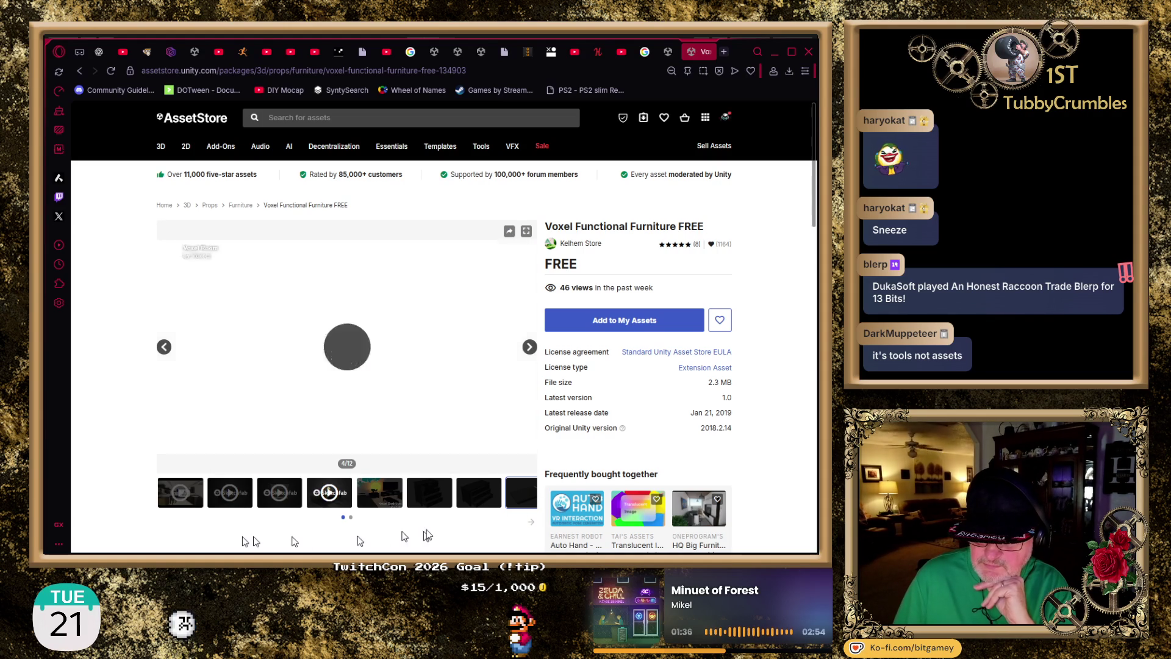
click(276, 501)
click(224, 500)
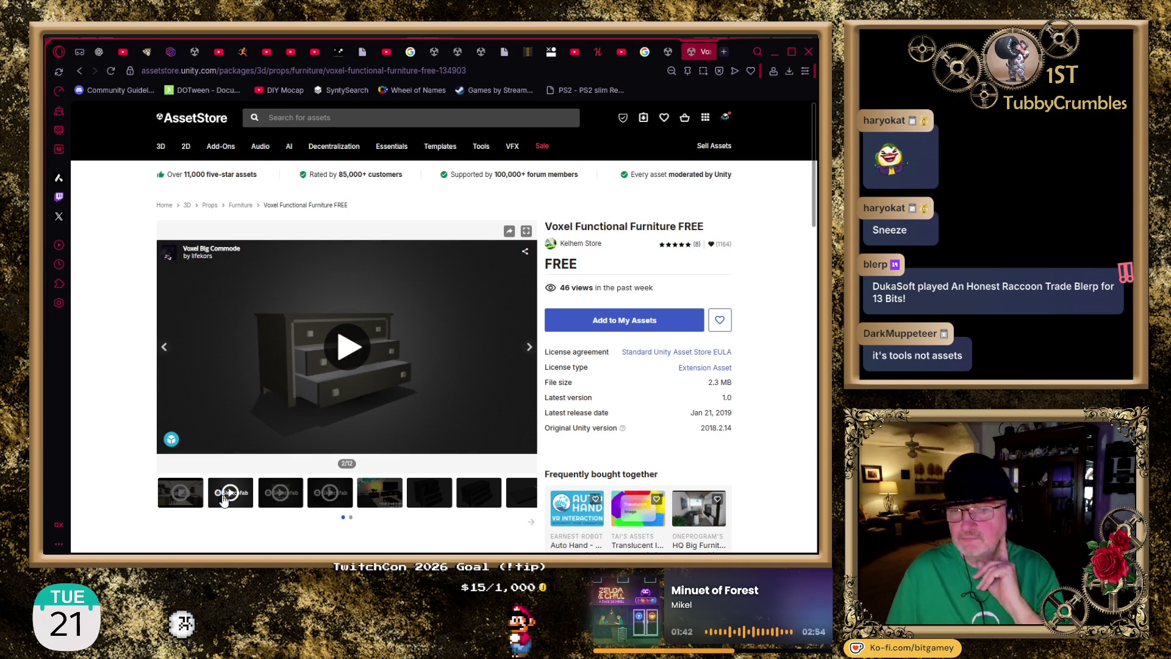
- Play the pack's preview video, skip ahead, then close the page
click(192, 488)
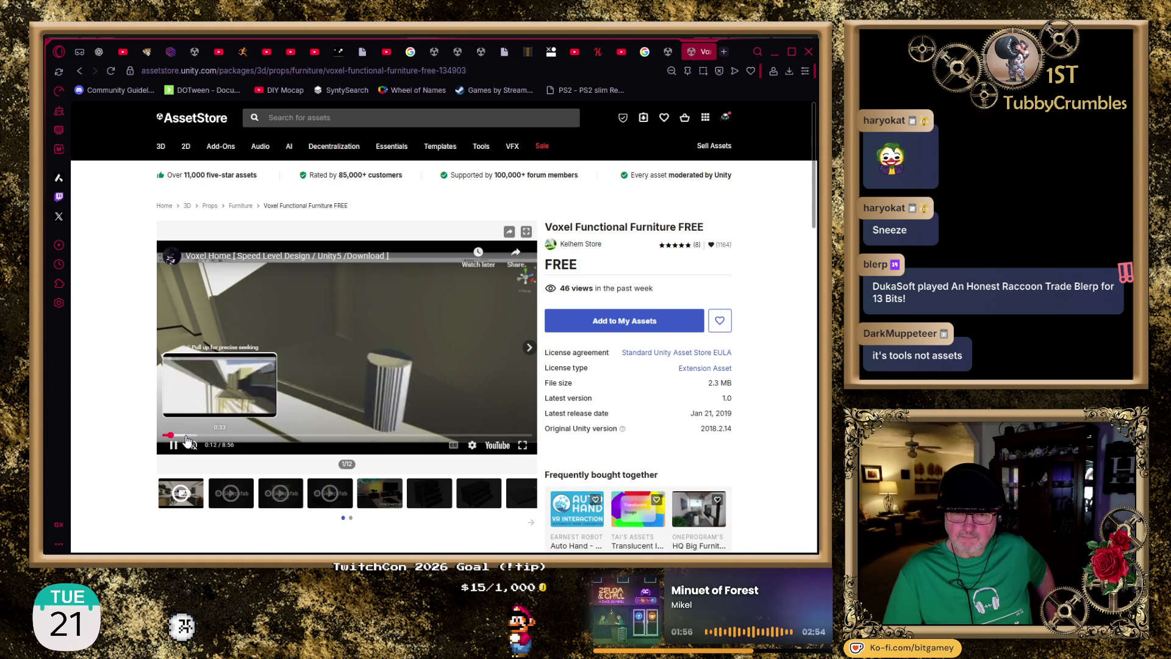
click(210, 436)
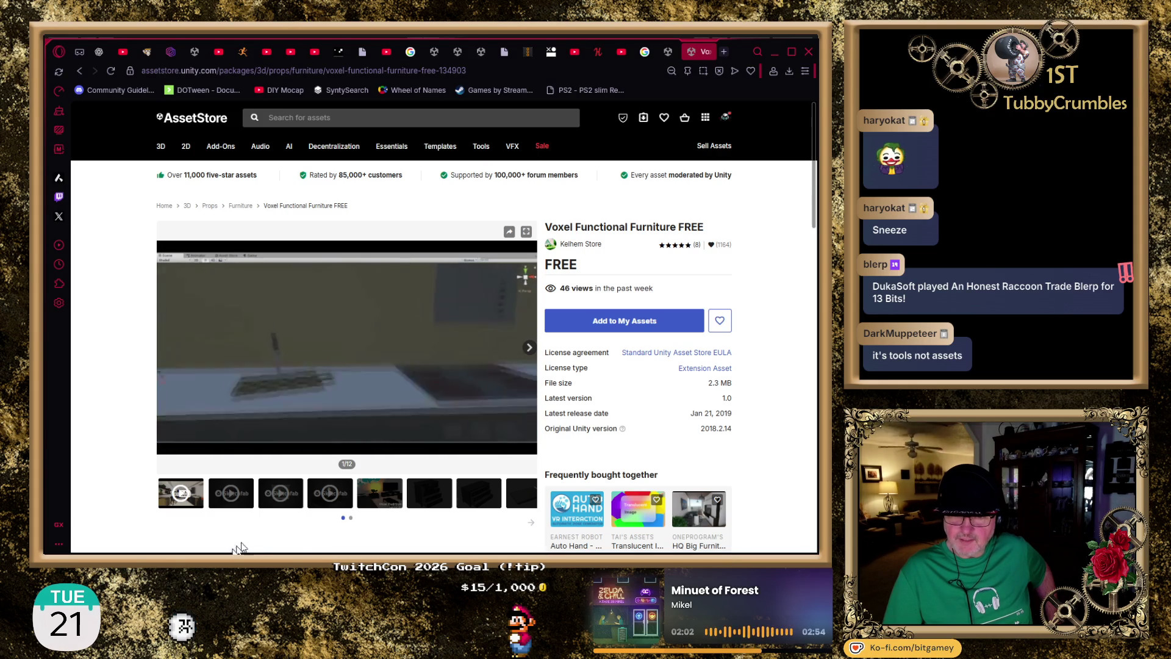
click(705, 51)
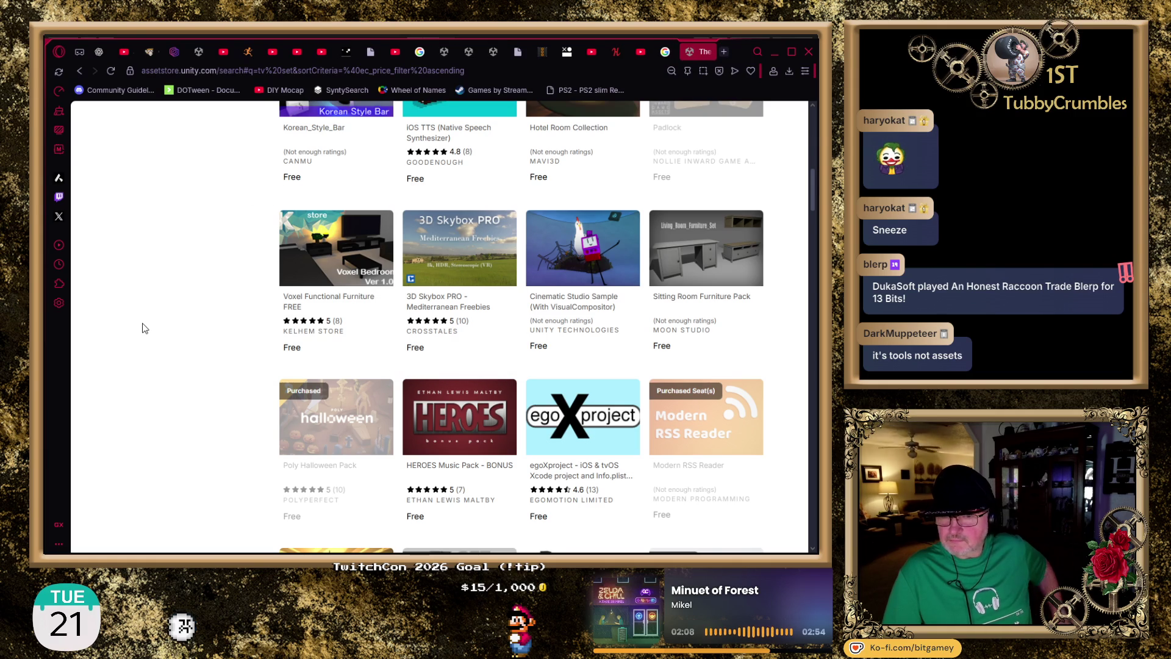
- Find Basic Bedroom Starterpack in the results and open it in a new tab
scroll(142, 320, down, 1)
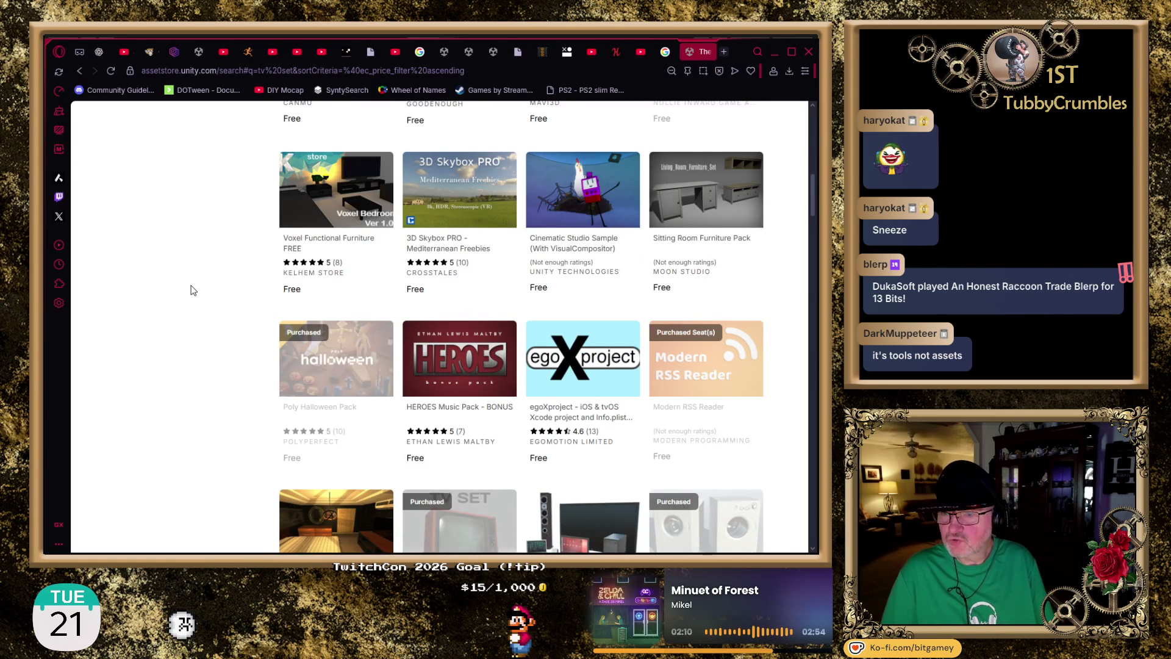
scroll(191, 290, down, 1)
scroll(191, 290, up, 1)
scroll(700, 238, up, 1)
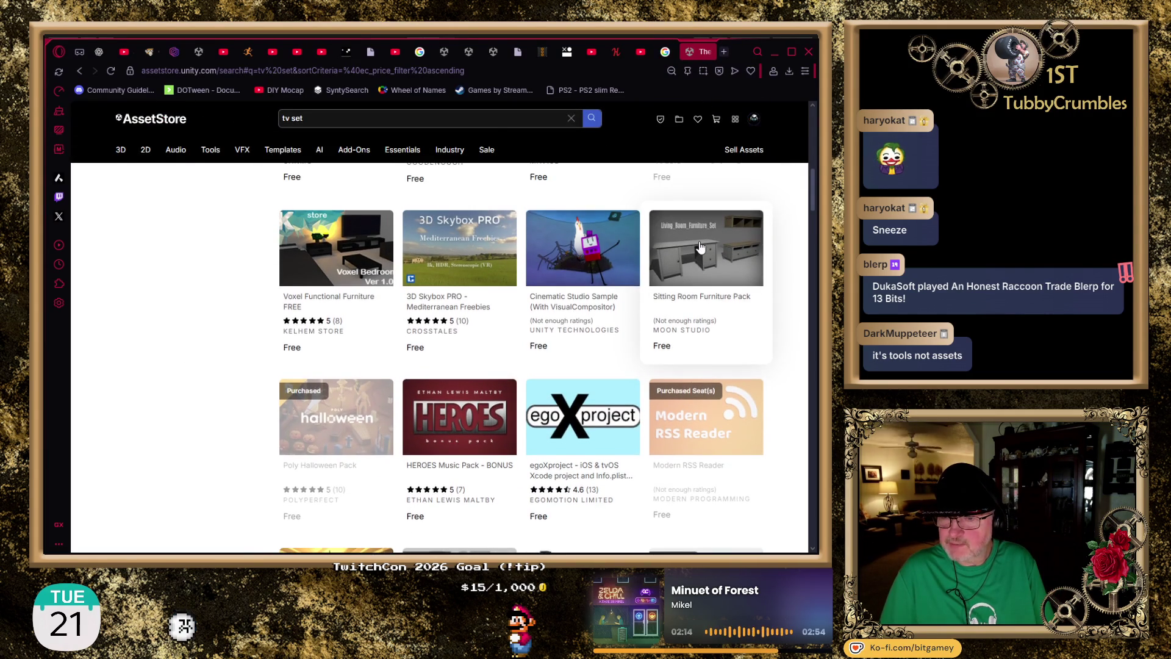
scroll(700, 240, down, 1)
scroll(572, 295, down, 2)
scroll(572, 295, down, 1)
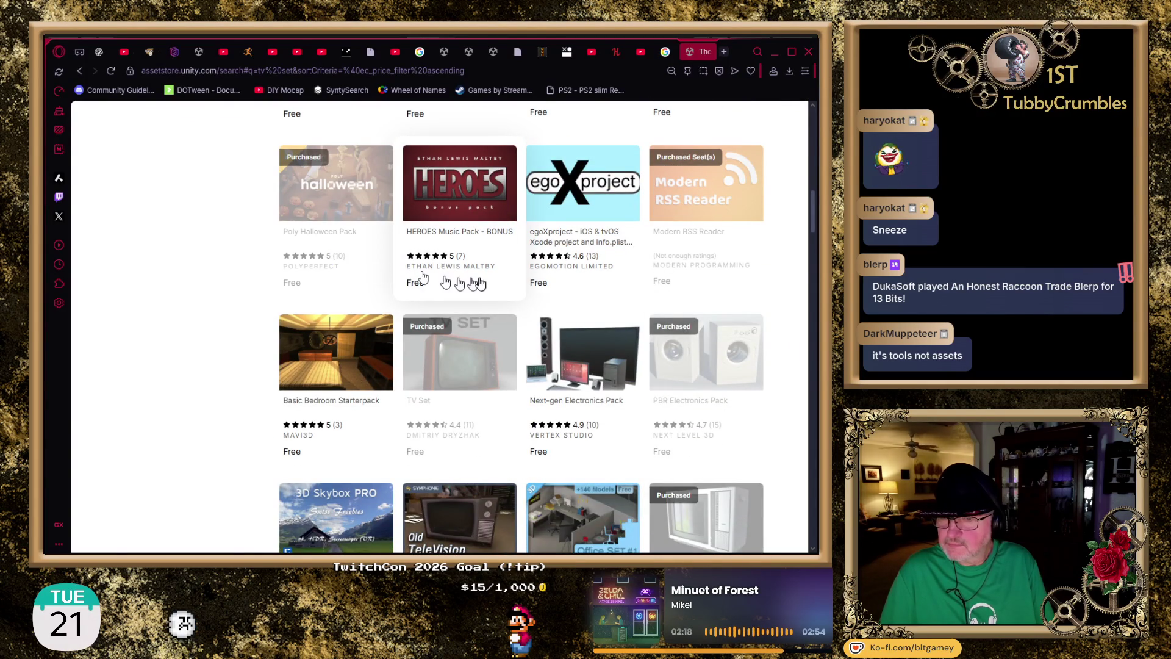
scroll(256, 326, down, 2)
scroll(239, 340, down, 1)
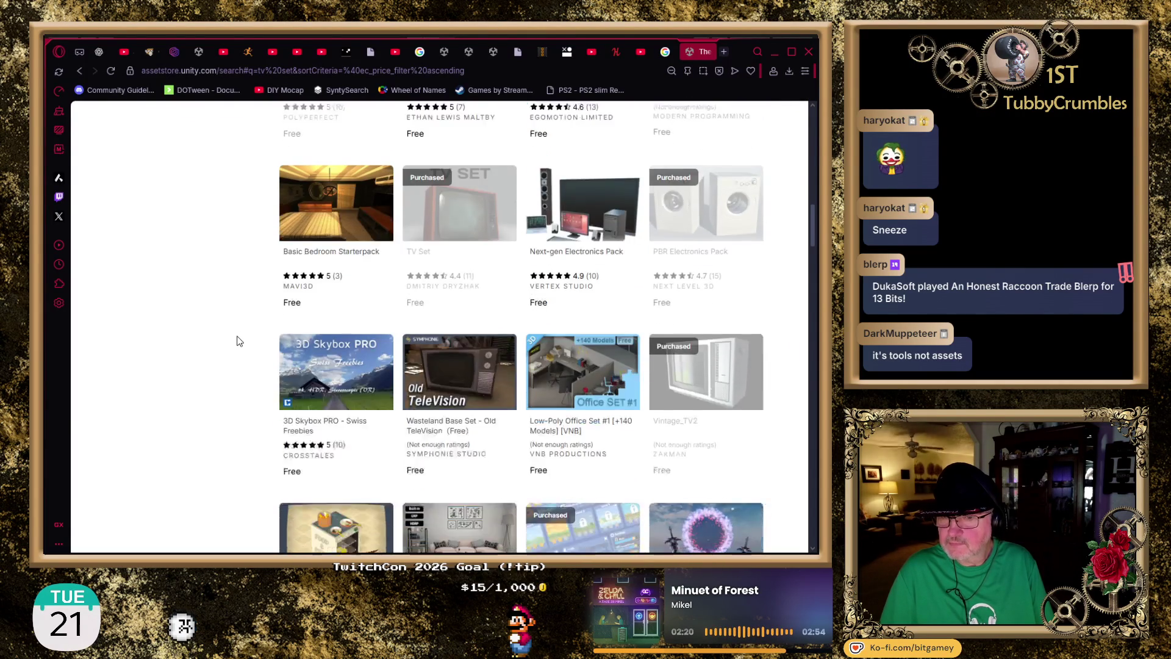
middle_click(307, 230)
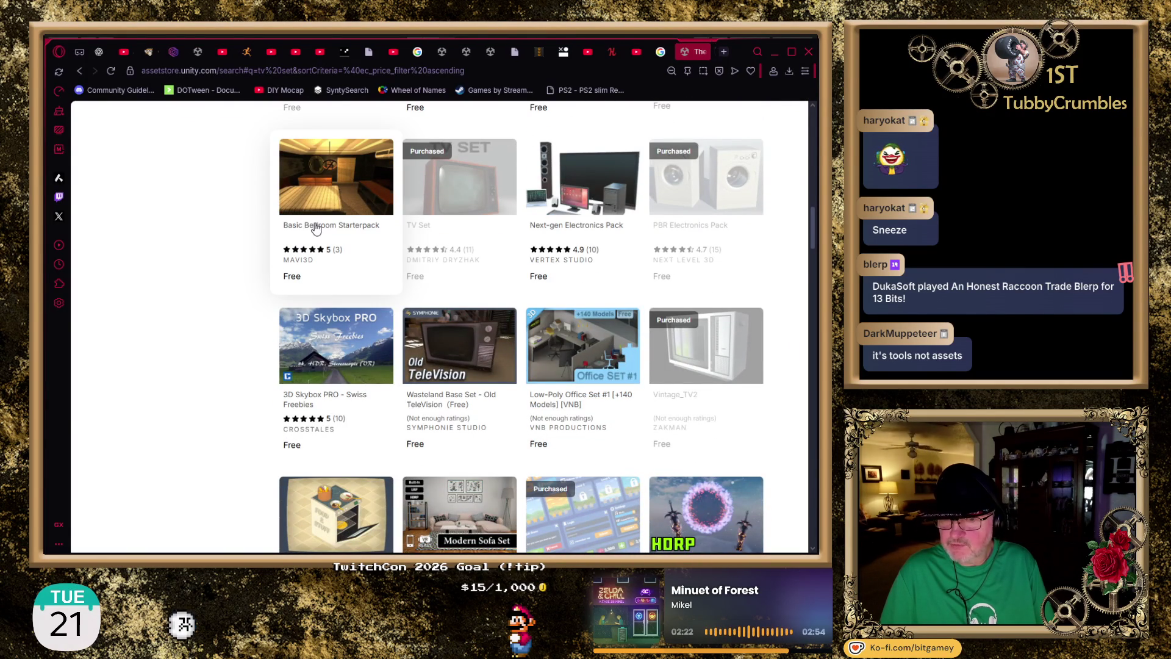
click(701, 53)
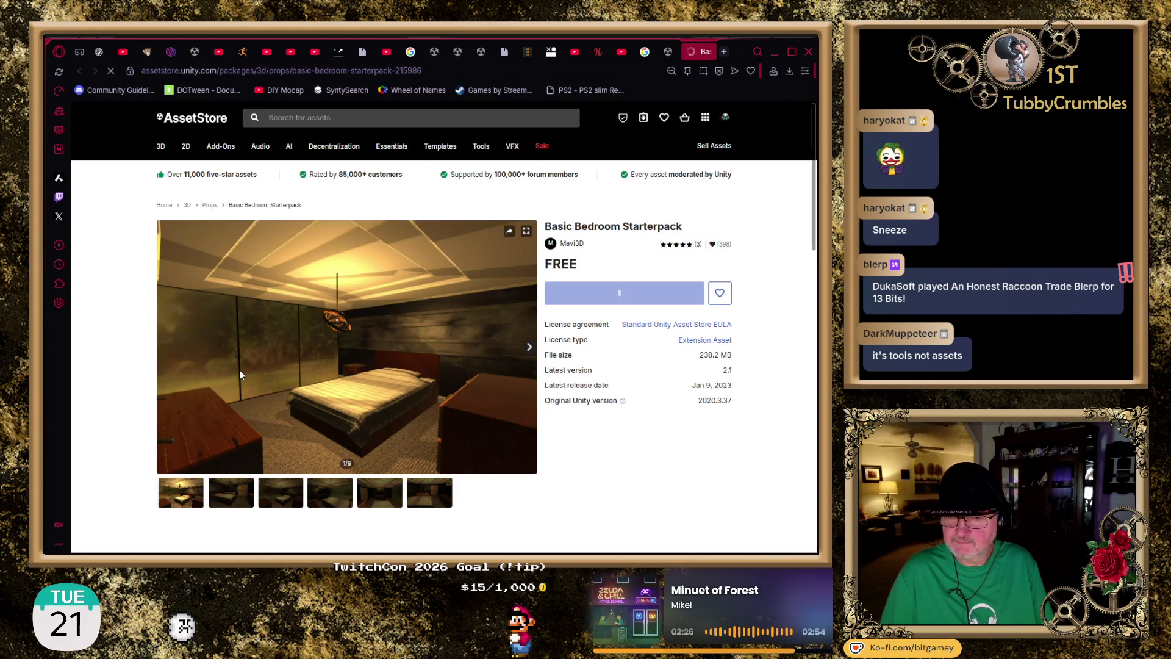
- View bedroom preview images 2 and 5, then close the page
click(239, 495)
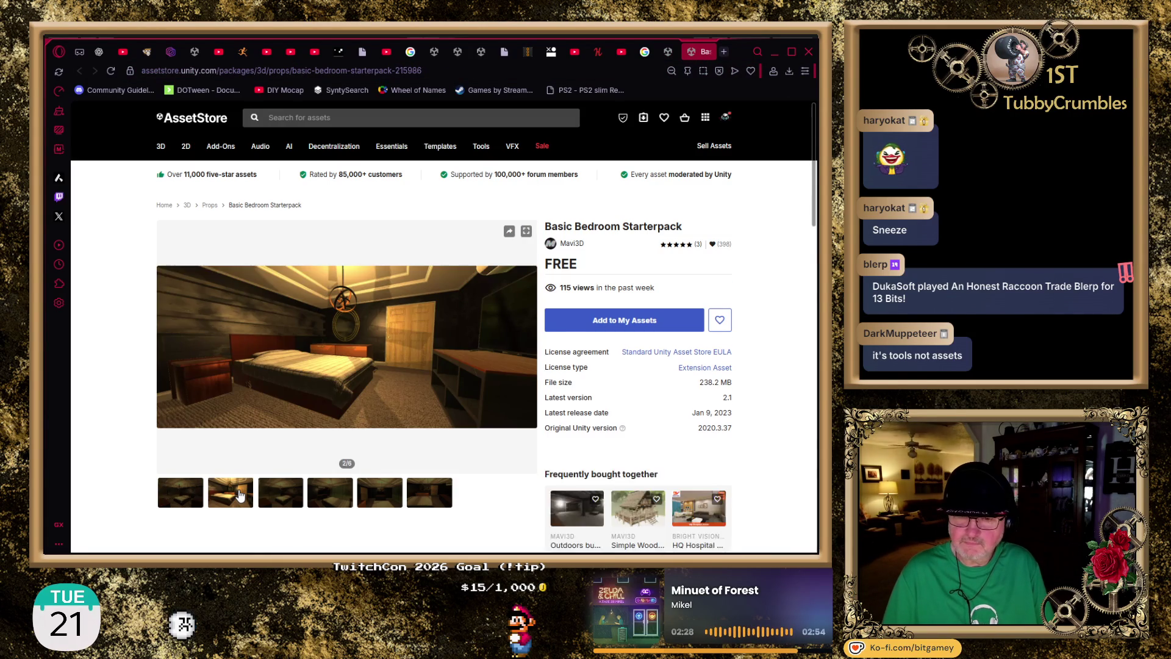
click(240, 495)
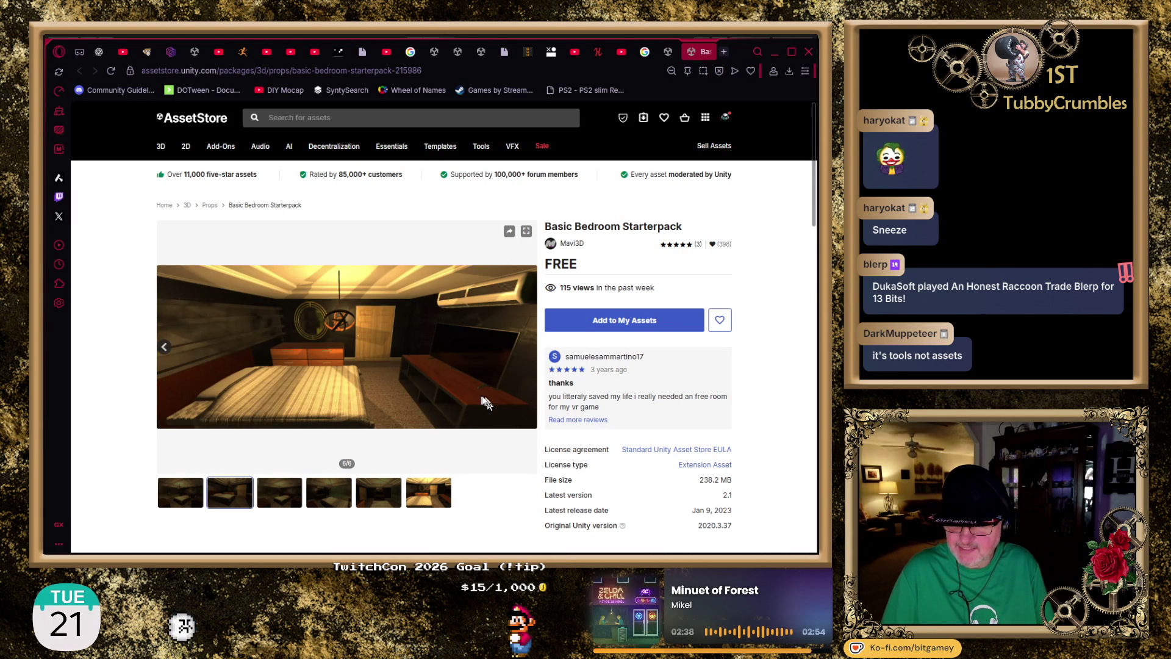
click(389, 504)
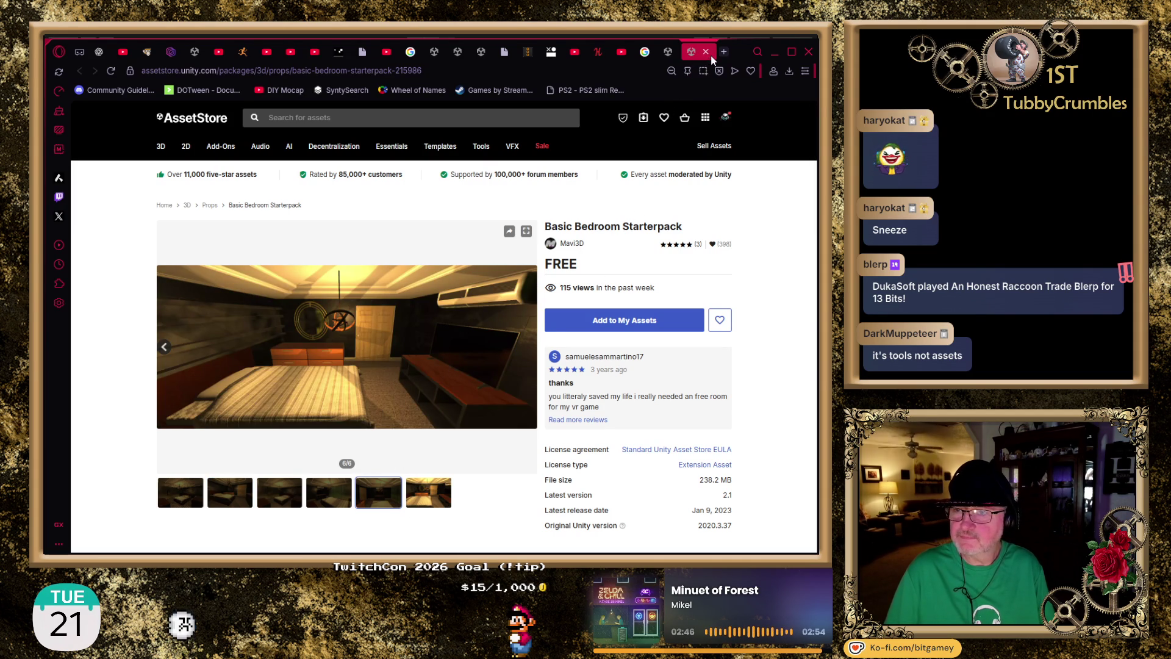
click(705, 52)
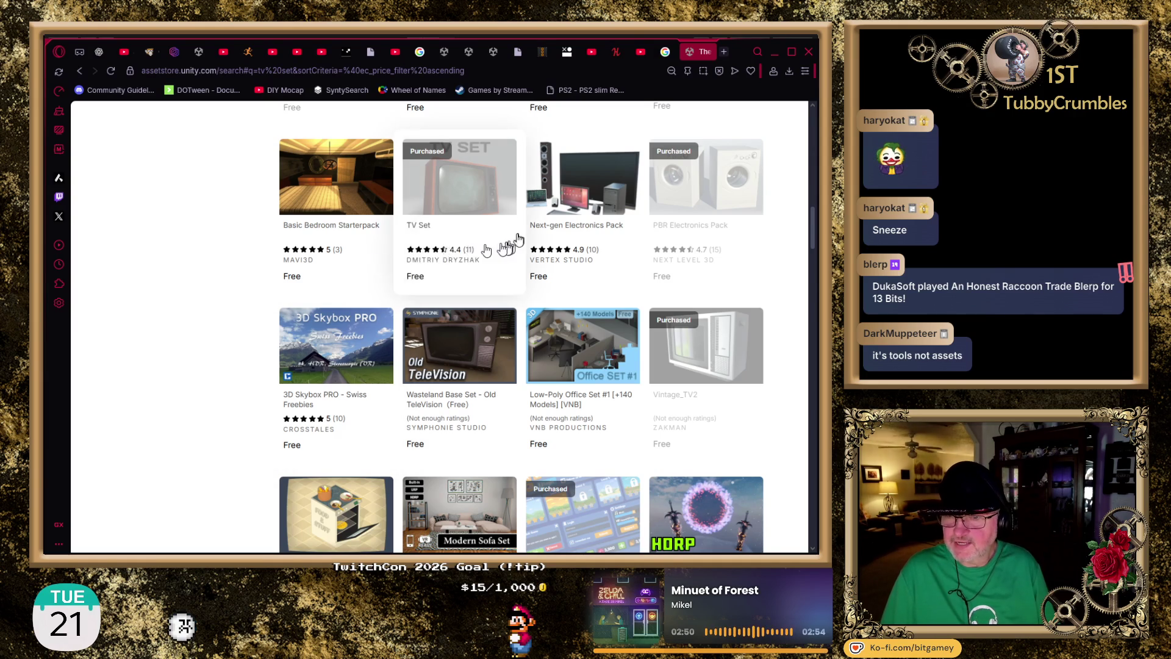
- Open Next-gen Electronics Pack, view its second preview image, then close it
click(582, 202)
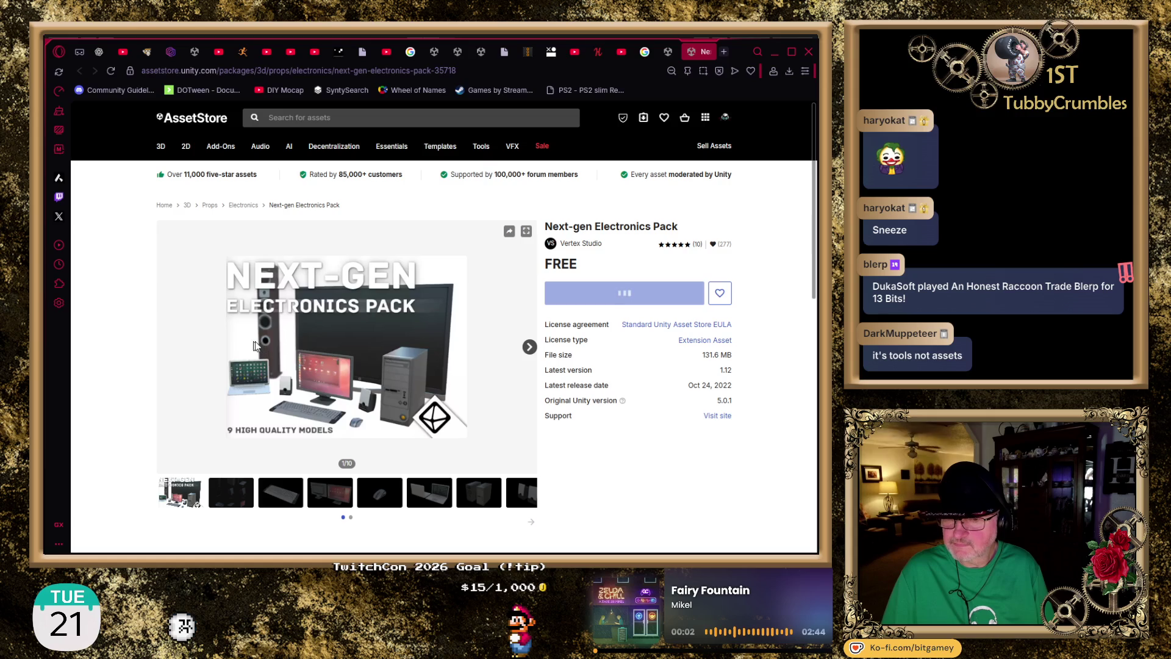
click(243, 498)
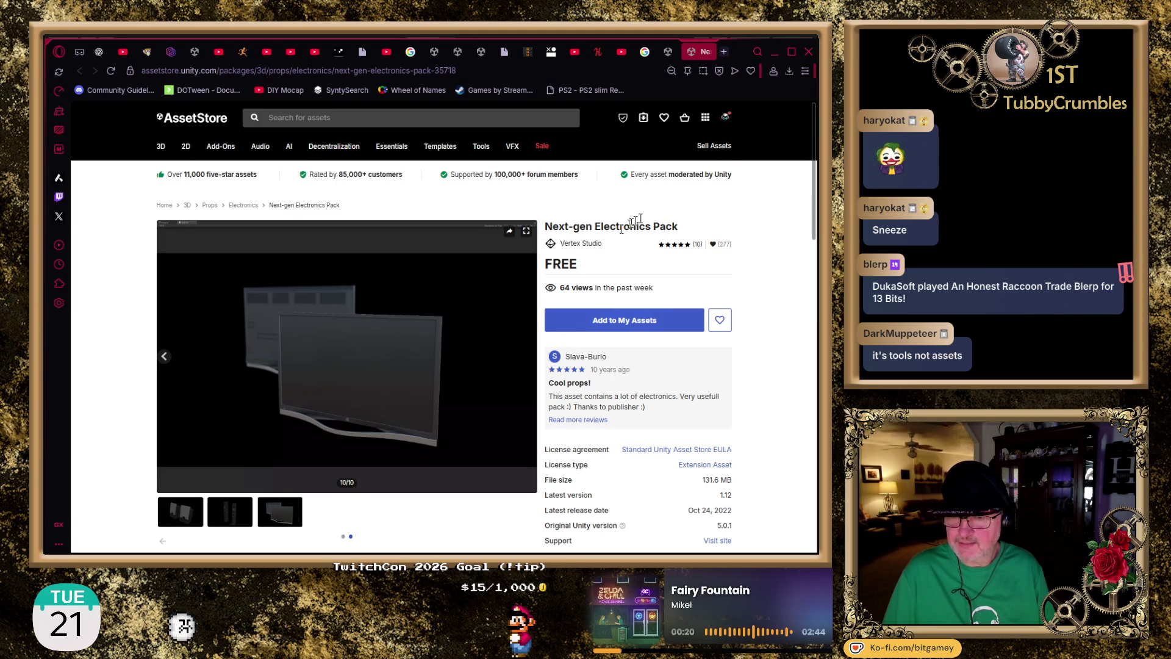
click(707, 52)
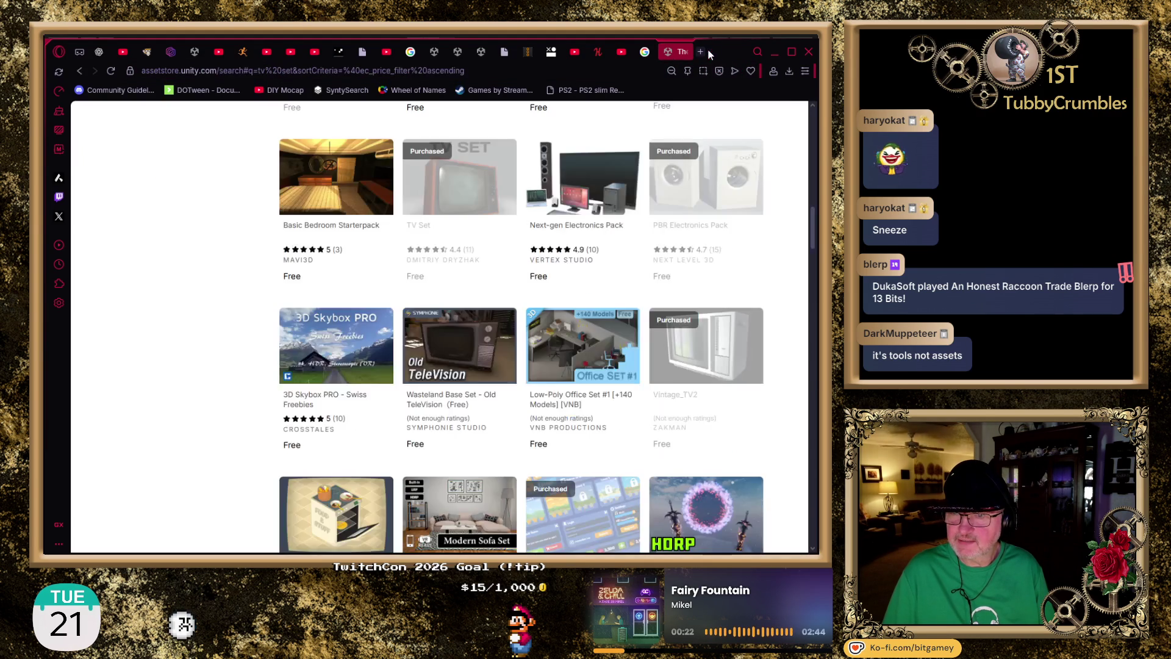
scroll(782, 261, down, 2)
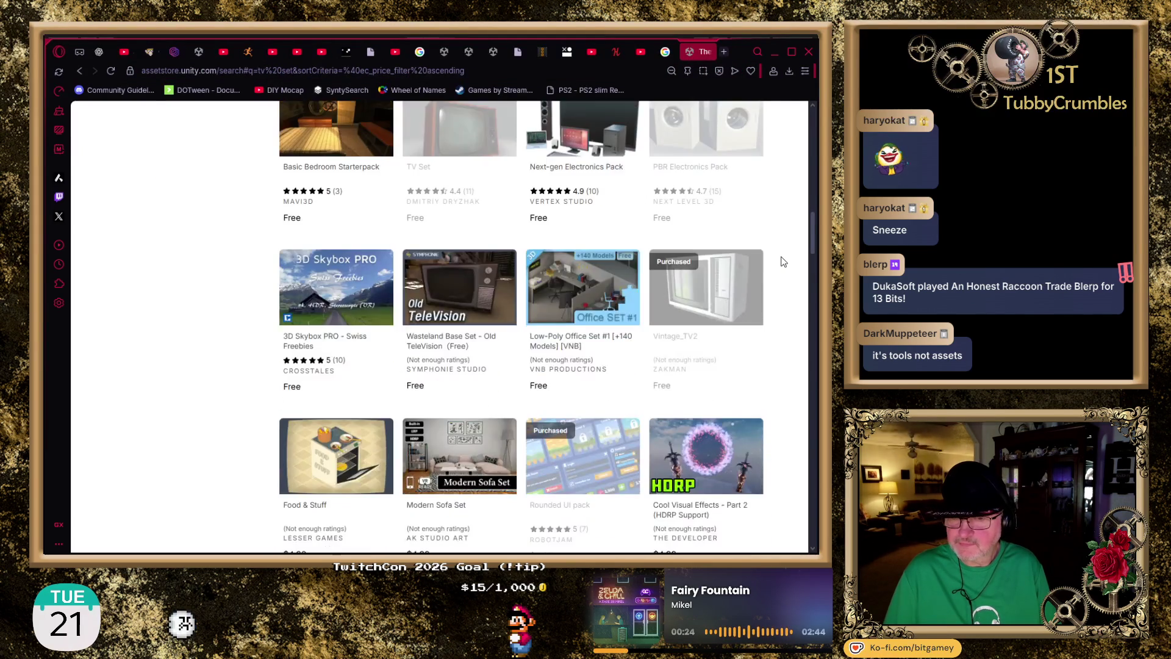
scroll(783, 261, down, 1)
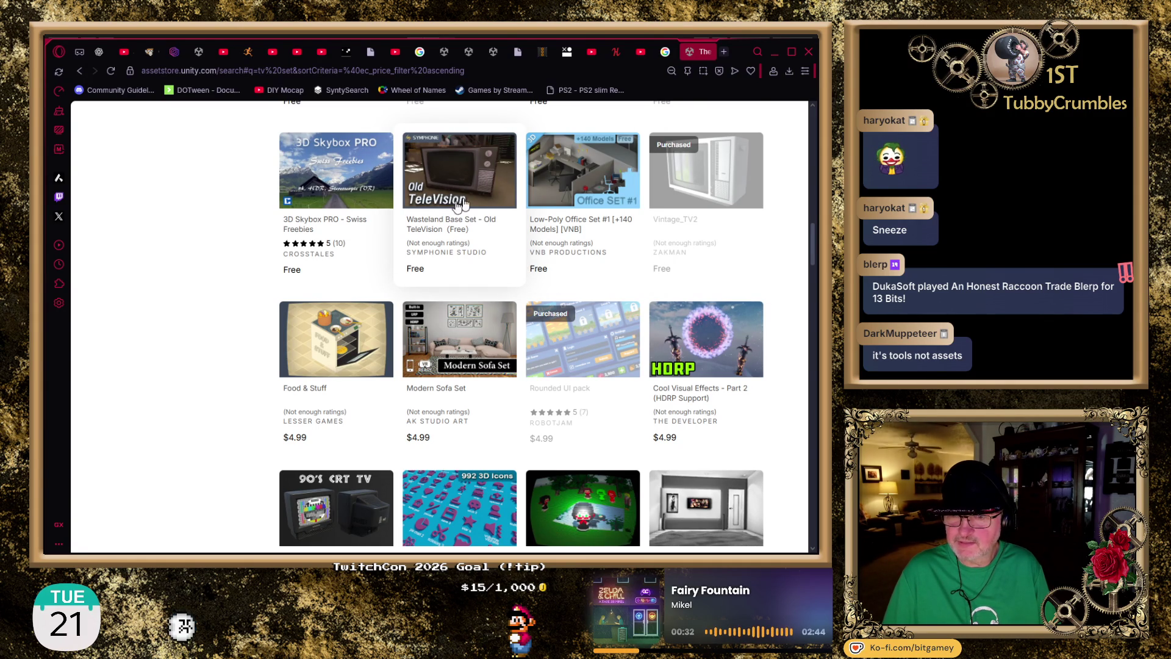
scroll(783, 183, down, 1)
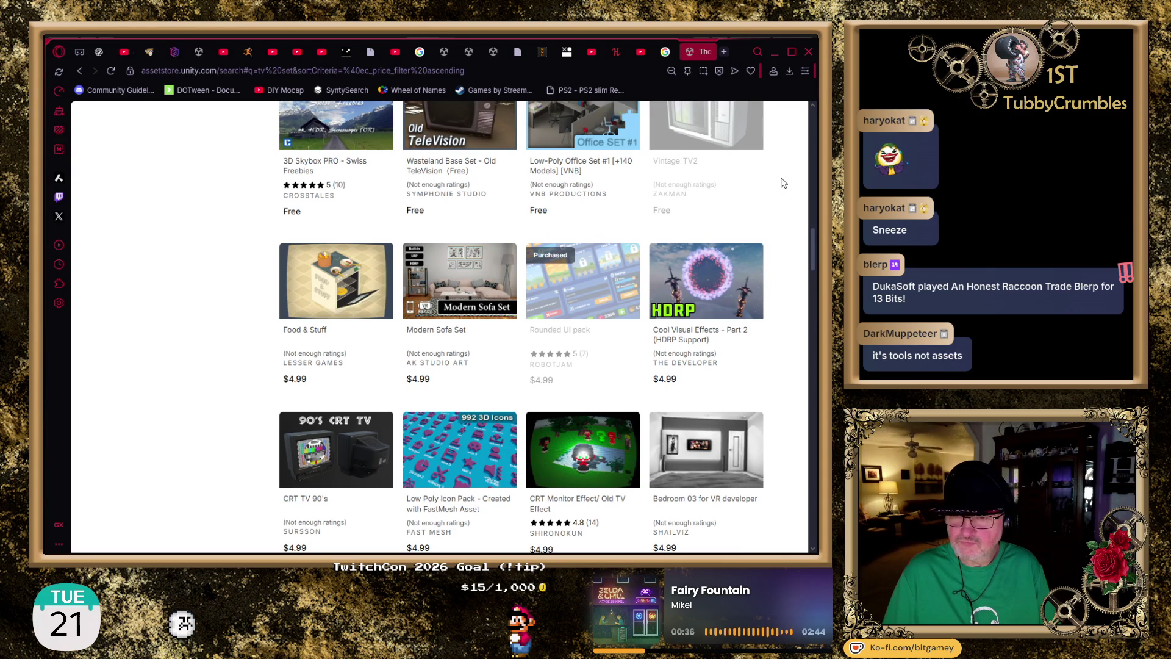
scroll(783, 183, down, 1)
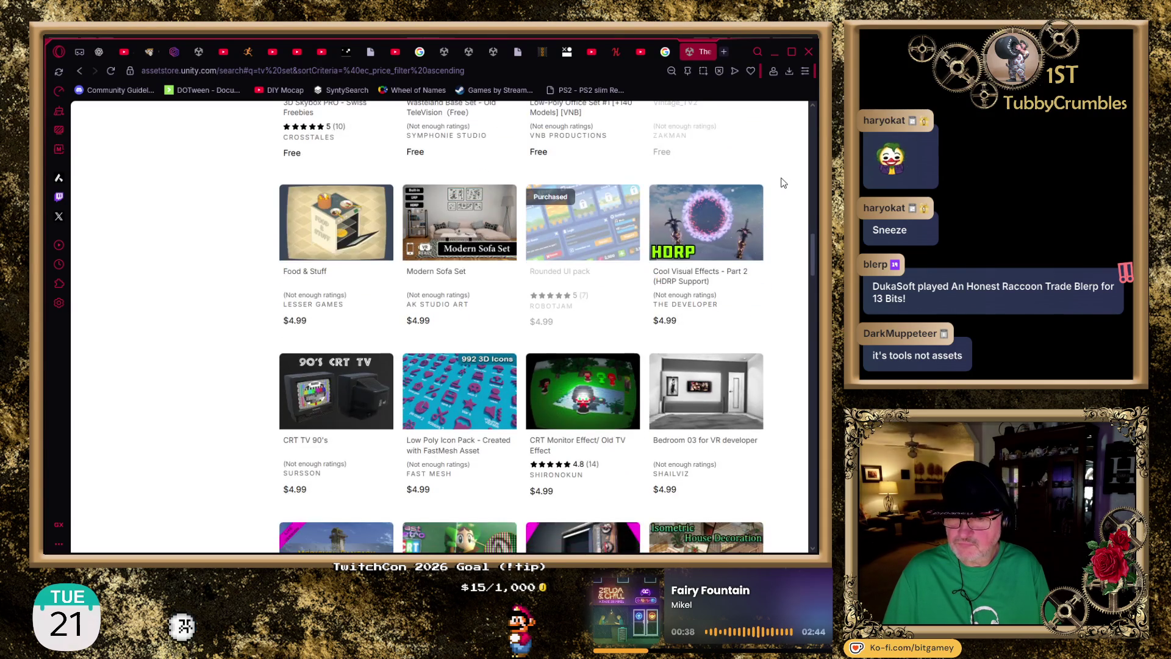
scroll(783, 183, down, 1)
scroll(783, 182, down, 3)
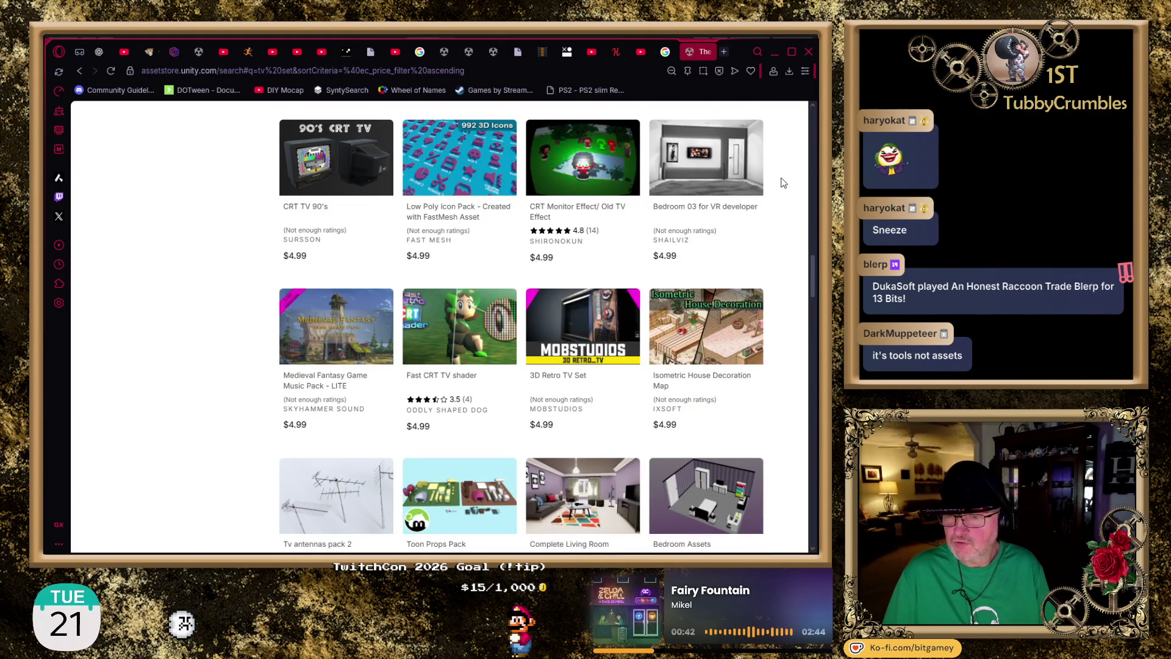
middle_click(683, 204)
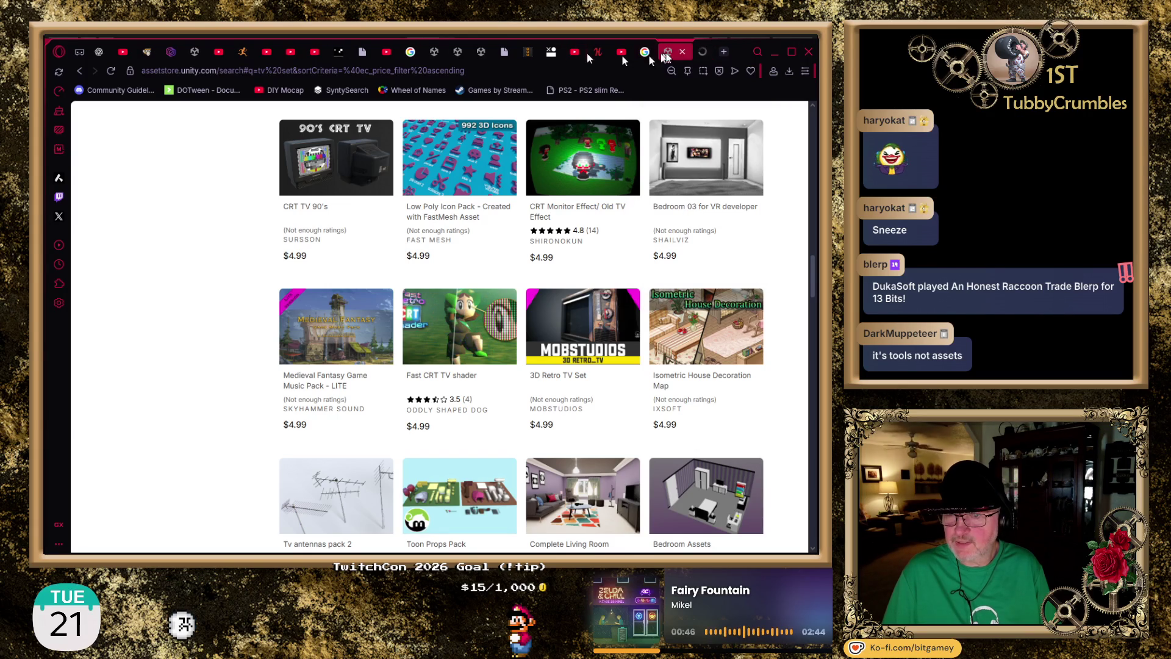
click(709, 52)
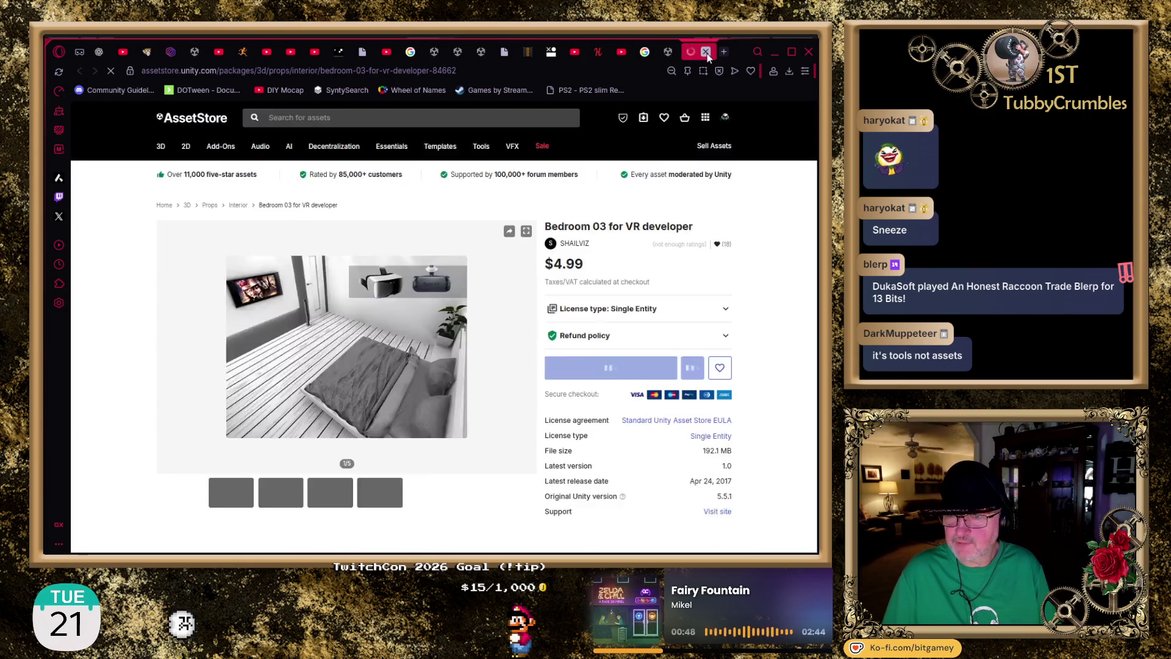
click(708, 52)
scroll(788, 168, down, 2)
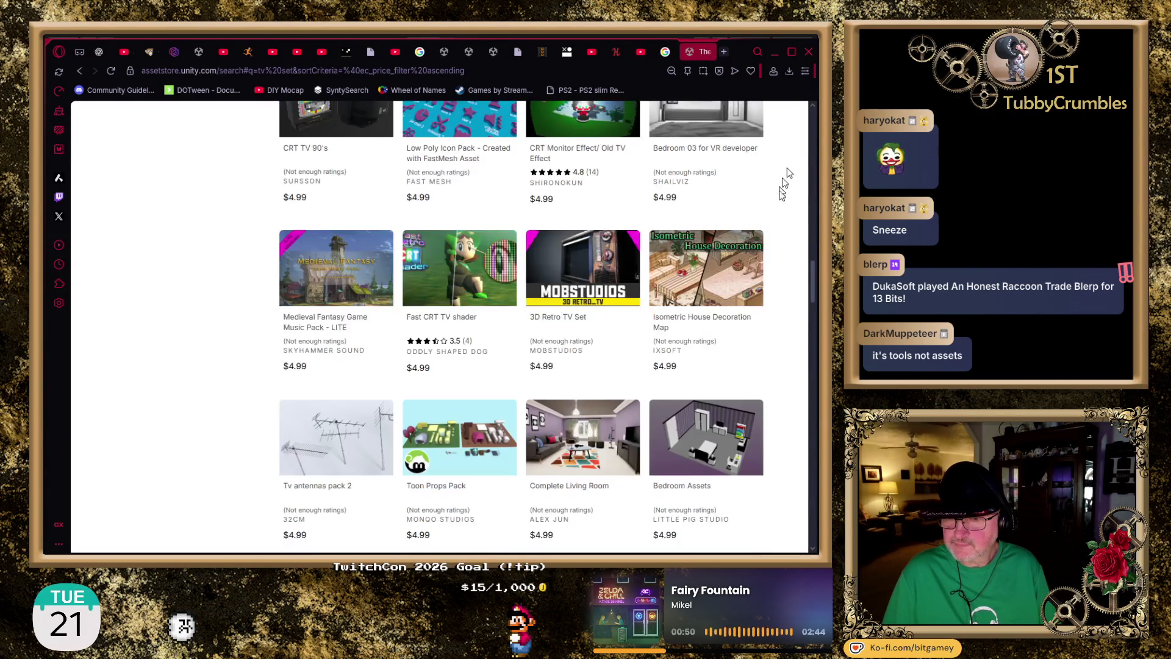
scroll(808, 242, down, 2)
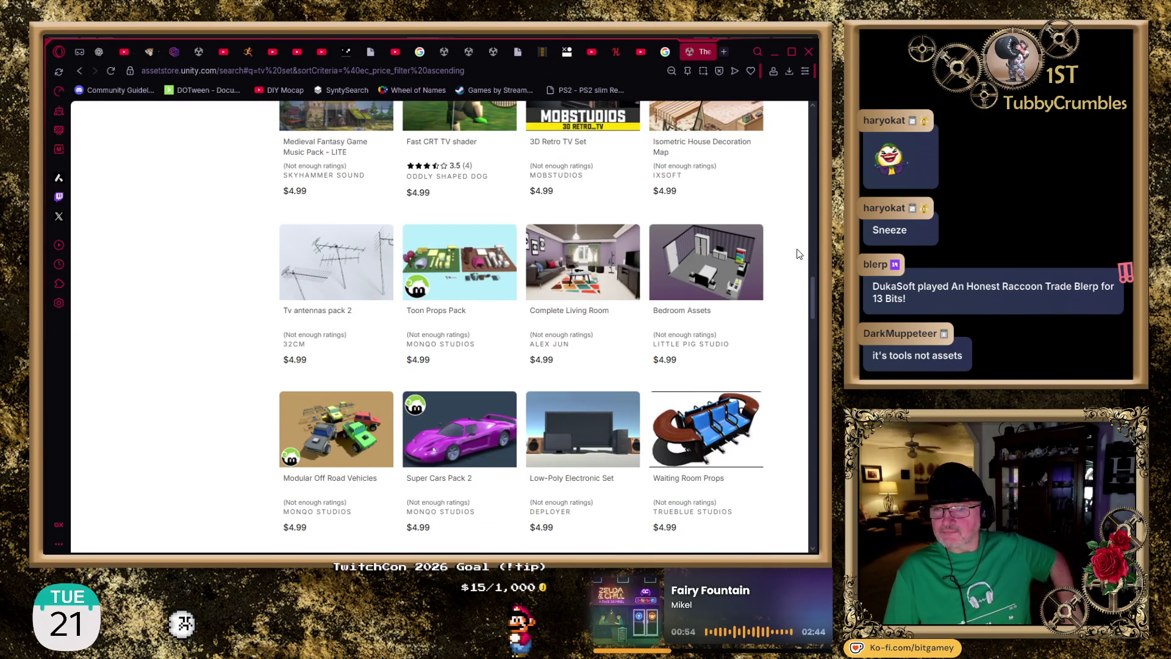
scroll(799, 253, down, 1)
scroll(795, 254, down, 2)
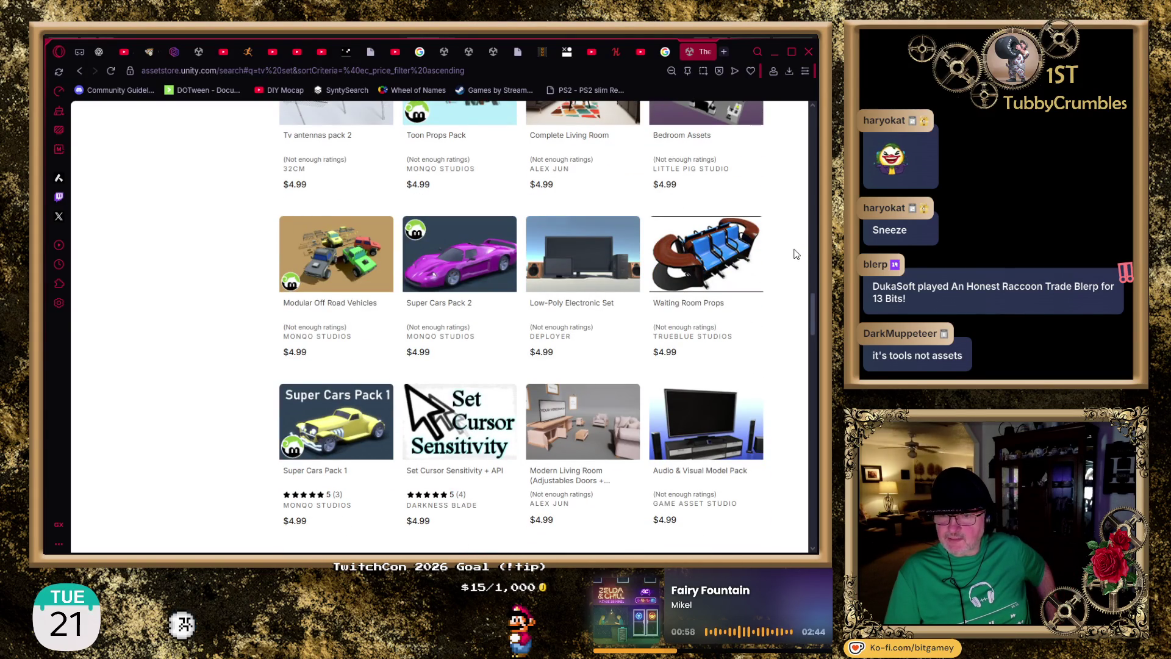
scroll(796, 254, down, 2)
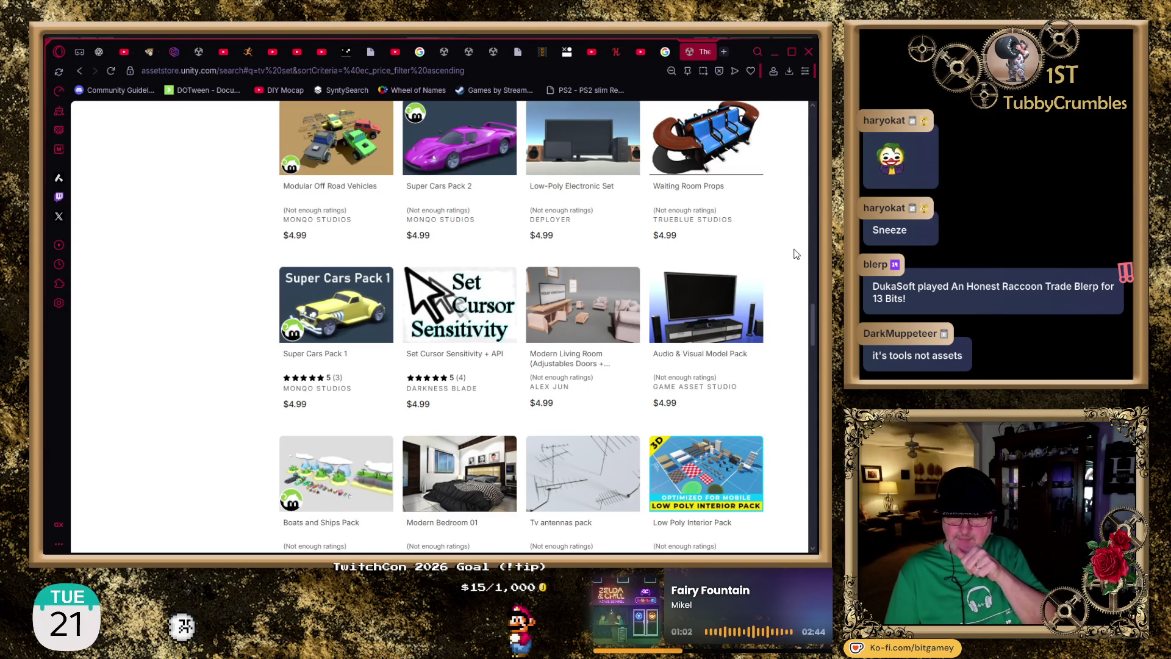
scroll(796, 254, down, 2)
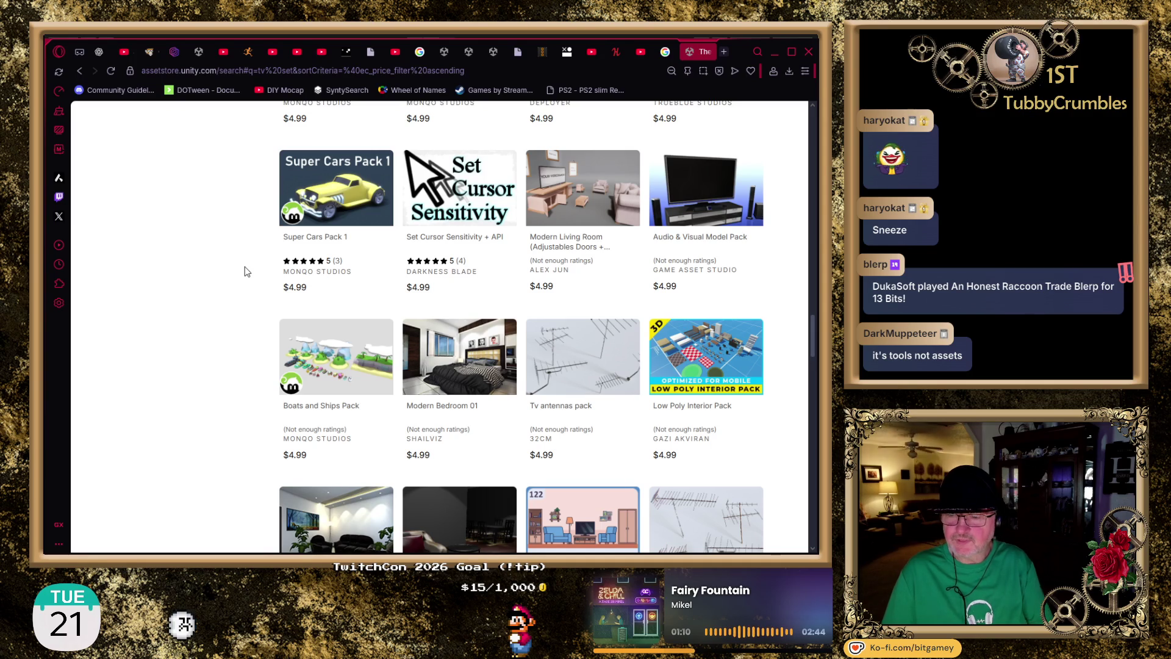
scroll(245, 269, down, 2)
scroll(246, 265, down, 3)
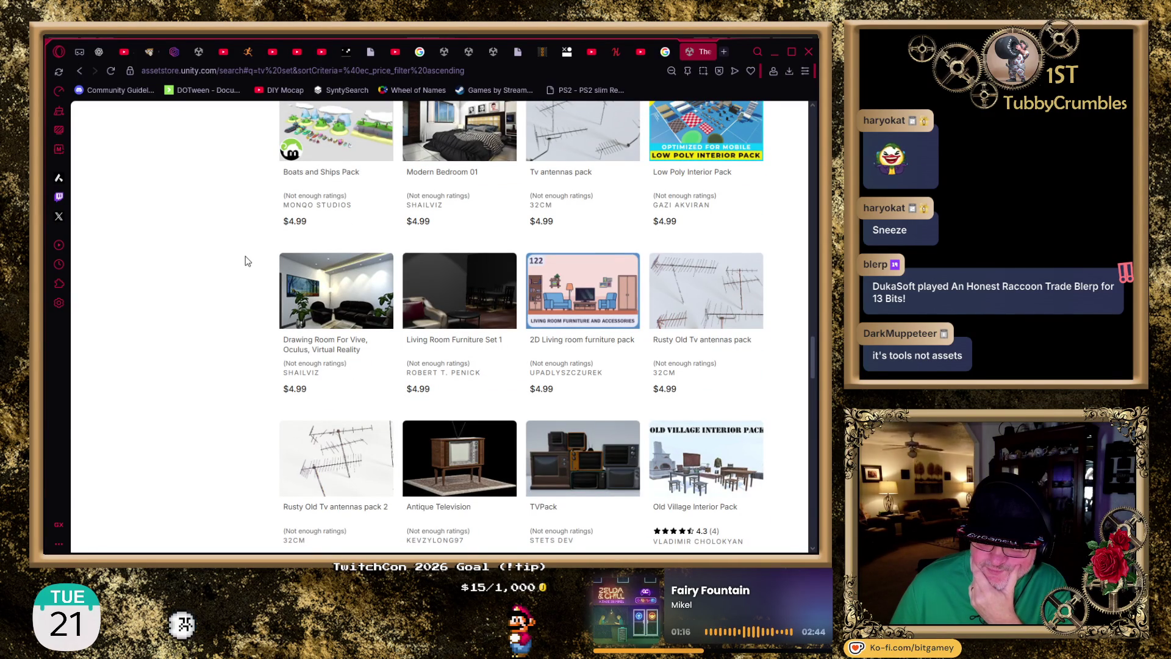
scroll(247, 261, down, 3)
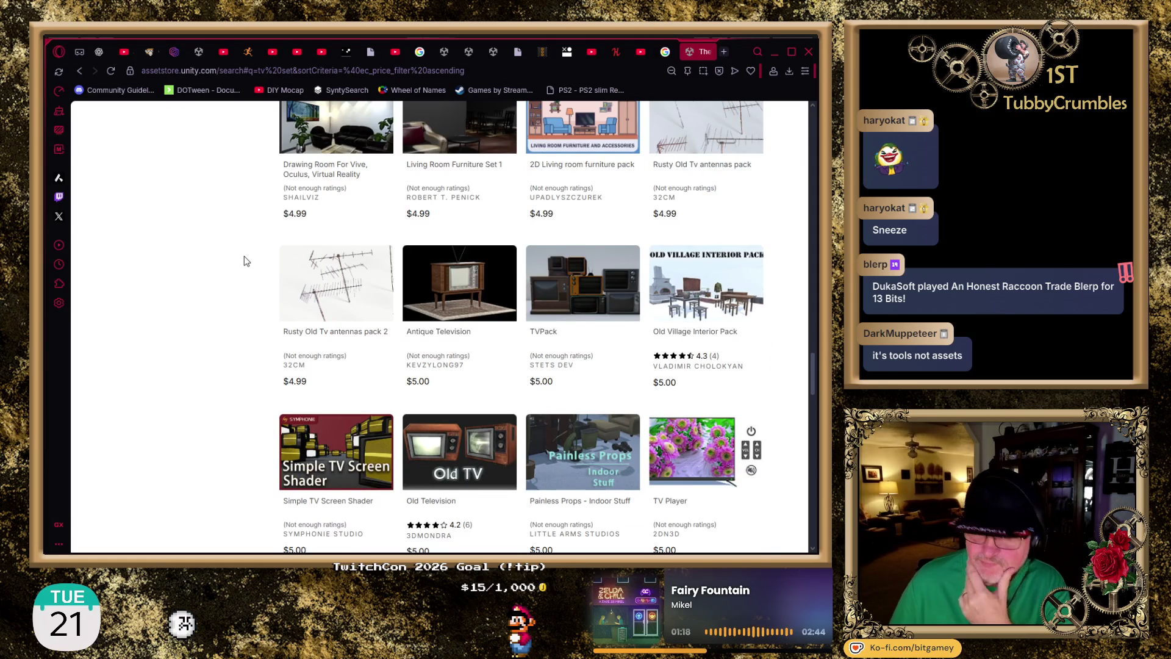
scroll(244, 253, down, 6)
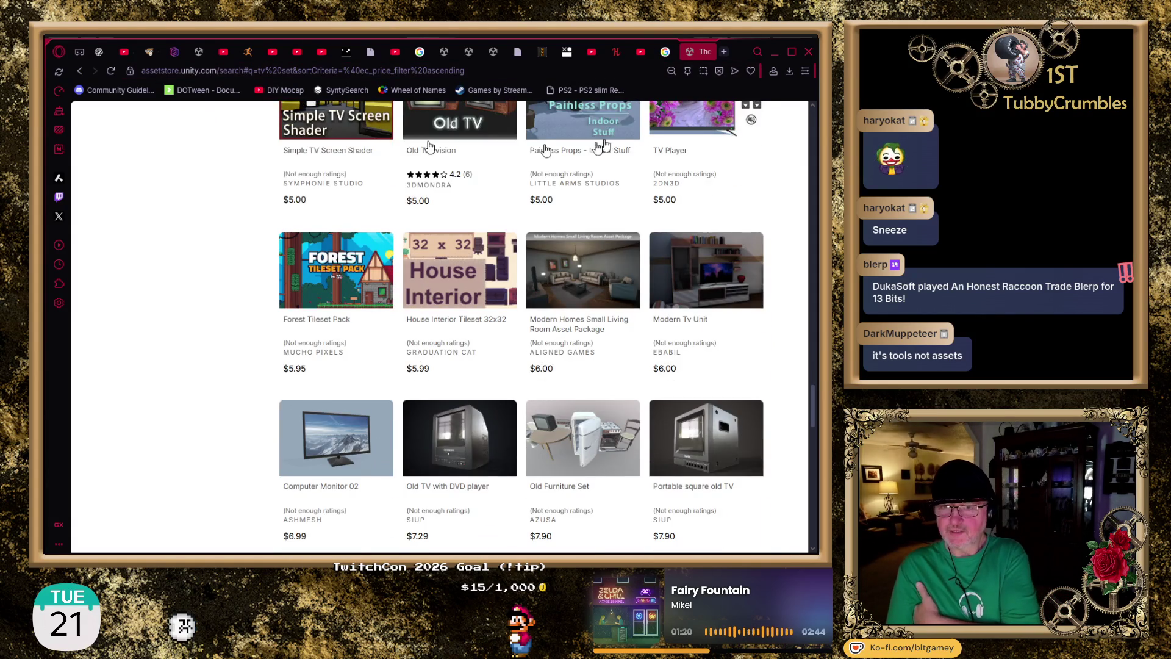
scroll(711, 209, up, 10)
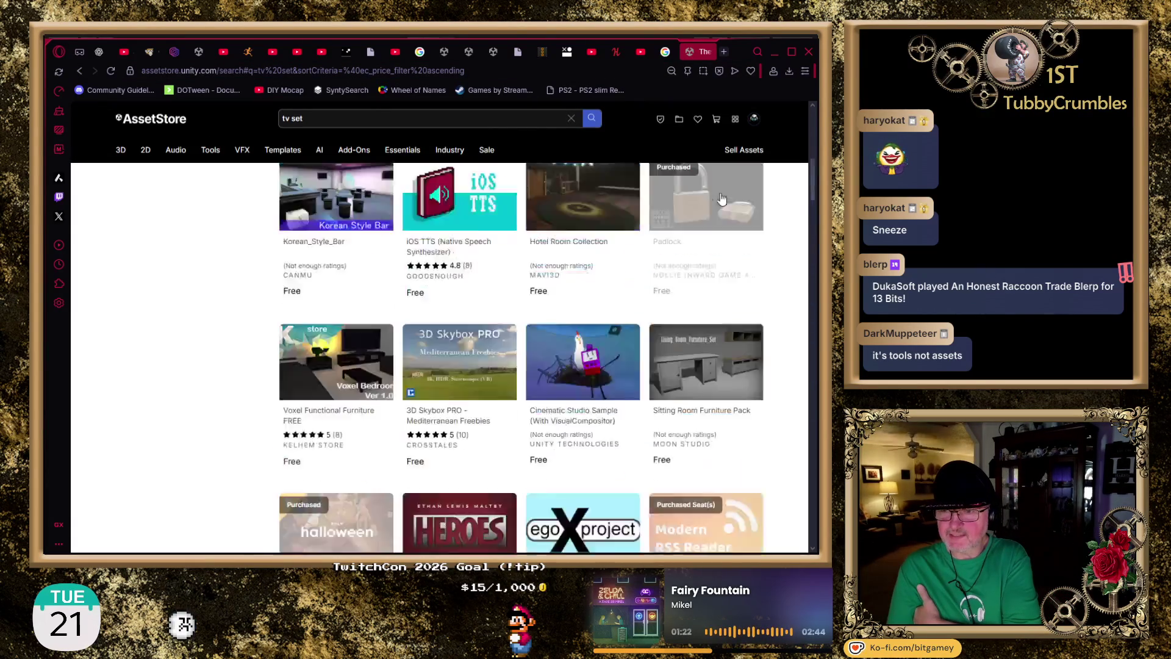
scroll(721, 199, up, 5)
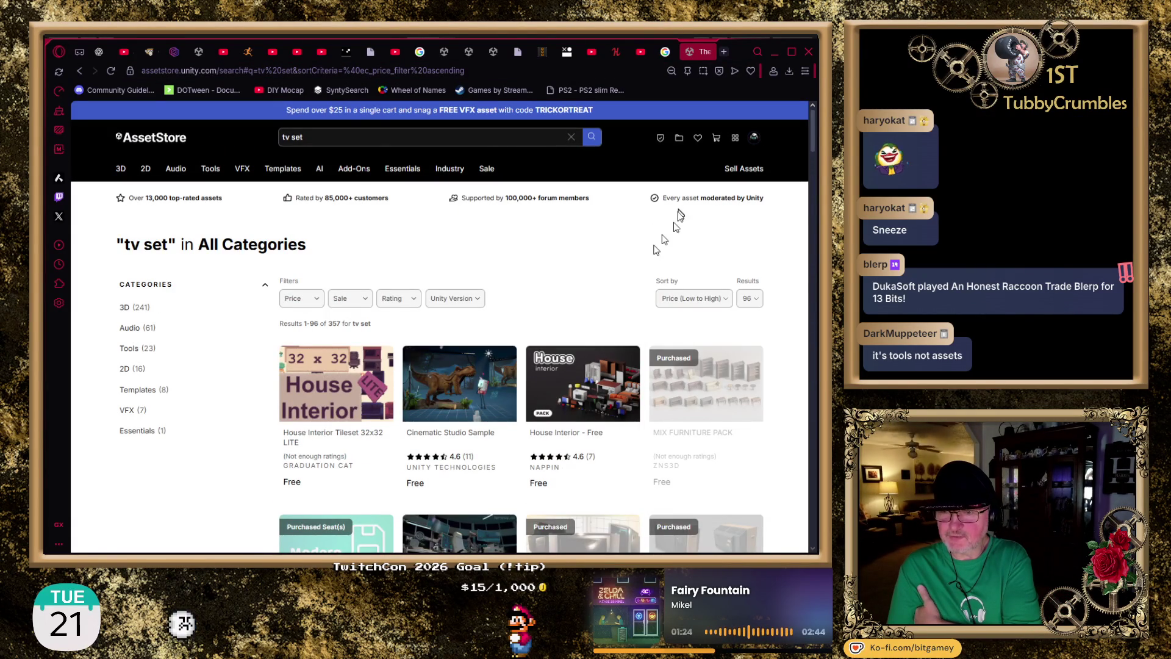
click(681, 142)
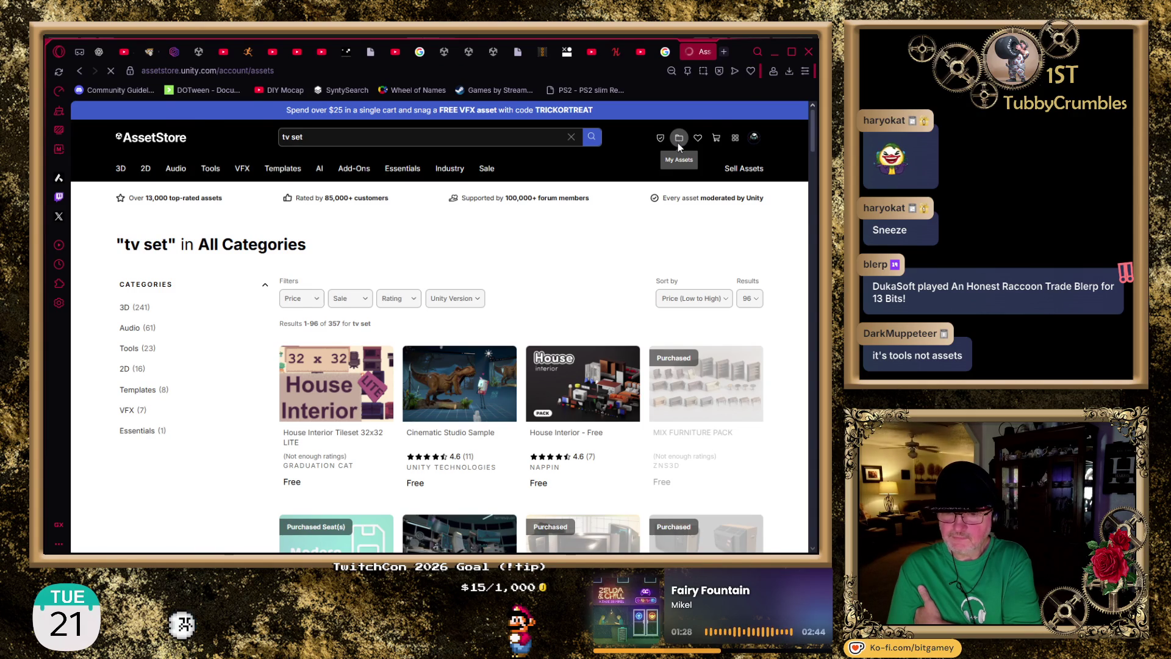
- Search owned assets for 'tv' and scroll the 16 results led by Big old TV
click(643, 265)
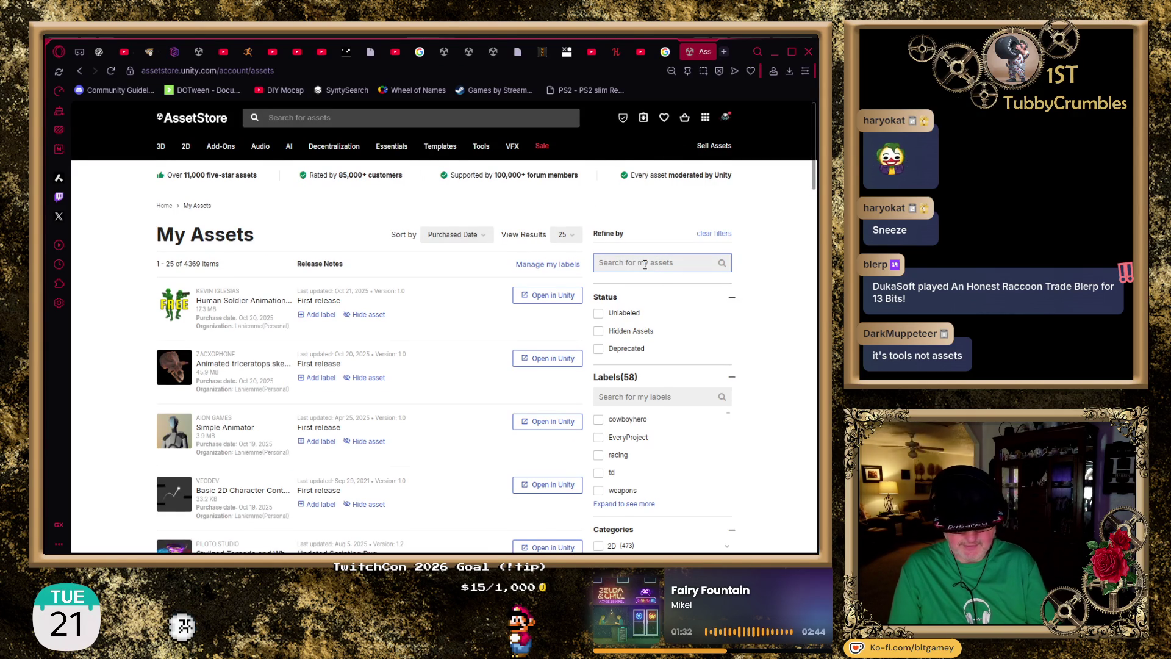
text(tv)
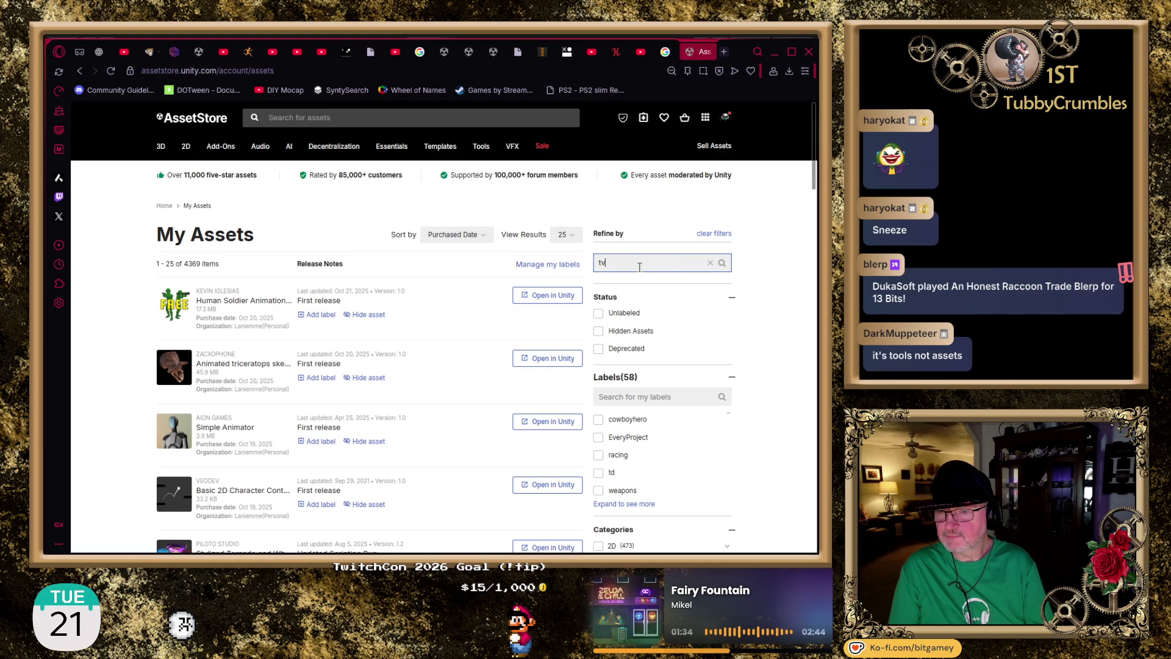
key(Return)
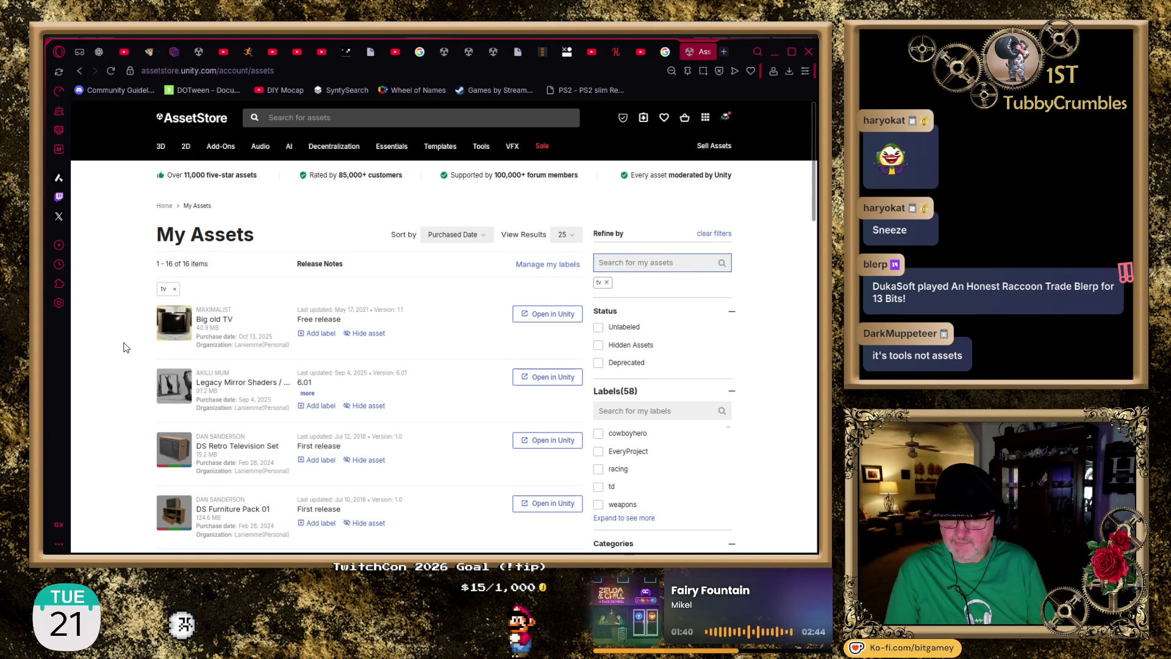
scroll(127, 348, down, 1)
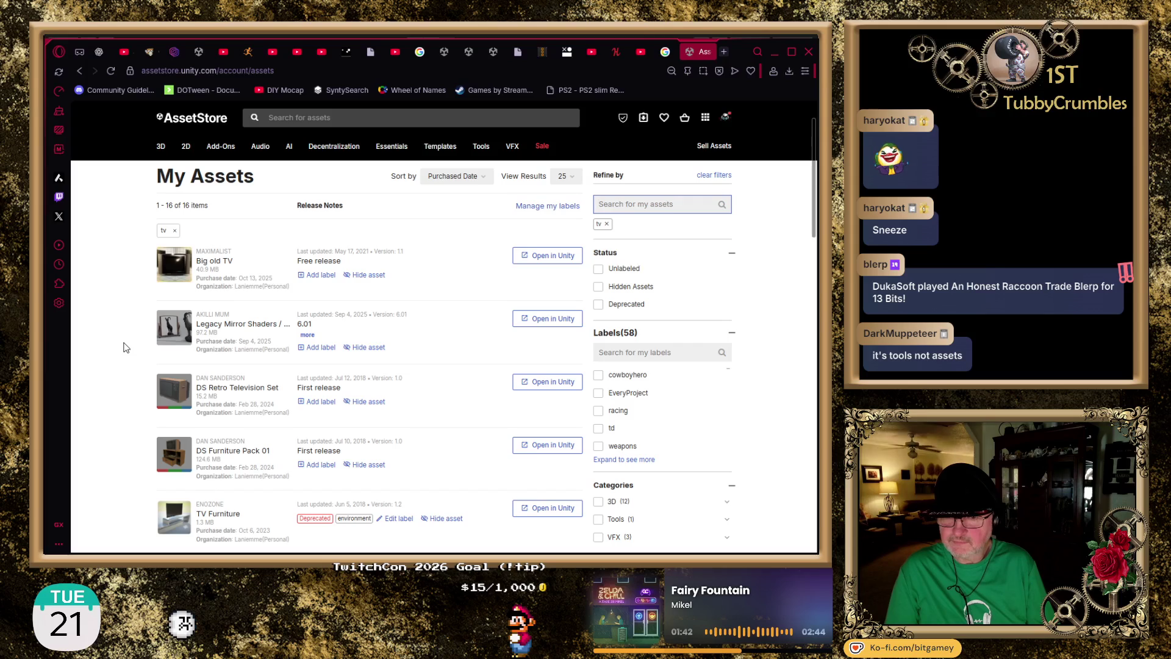
- Preview Legacy Mirror Shaders, view its second image, and open its full details in a new tab
click(240, 323)
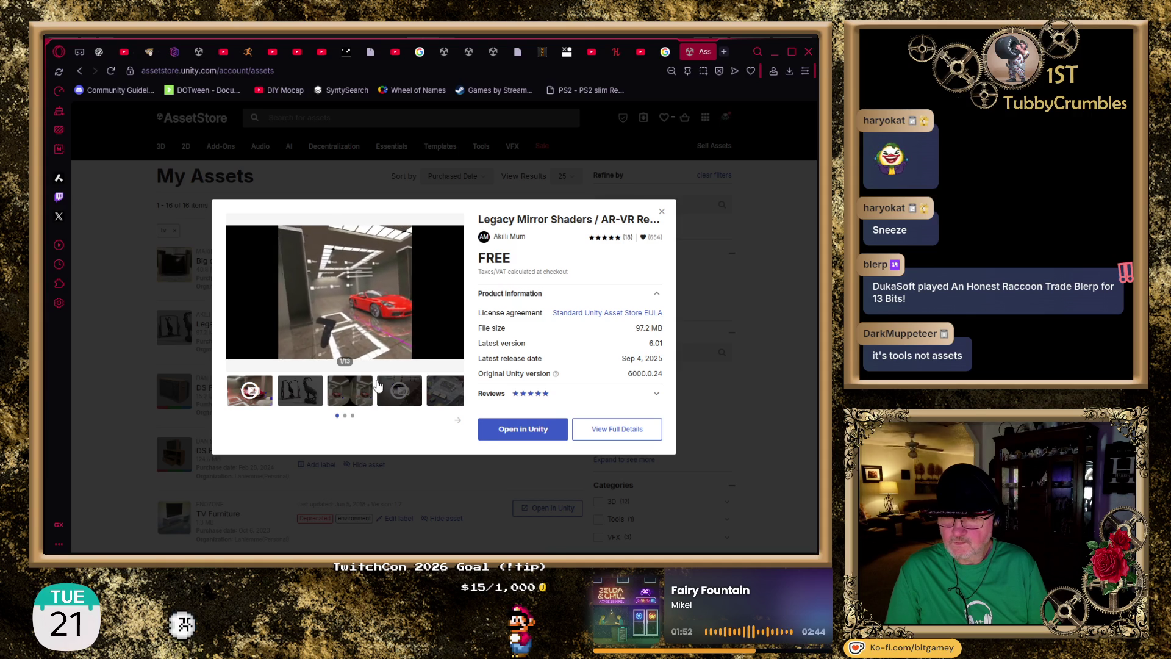
click(310, 400)
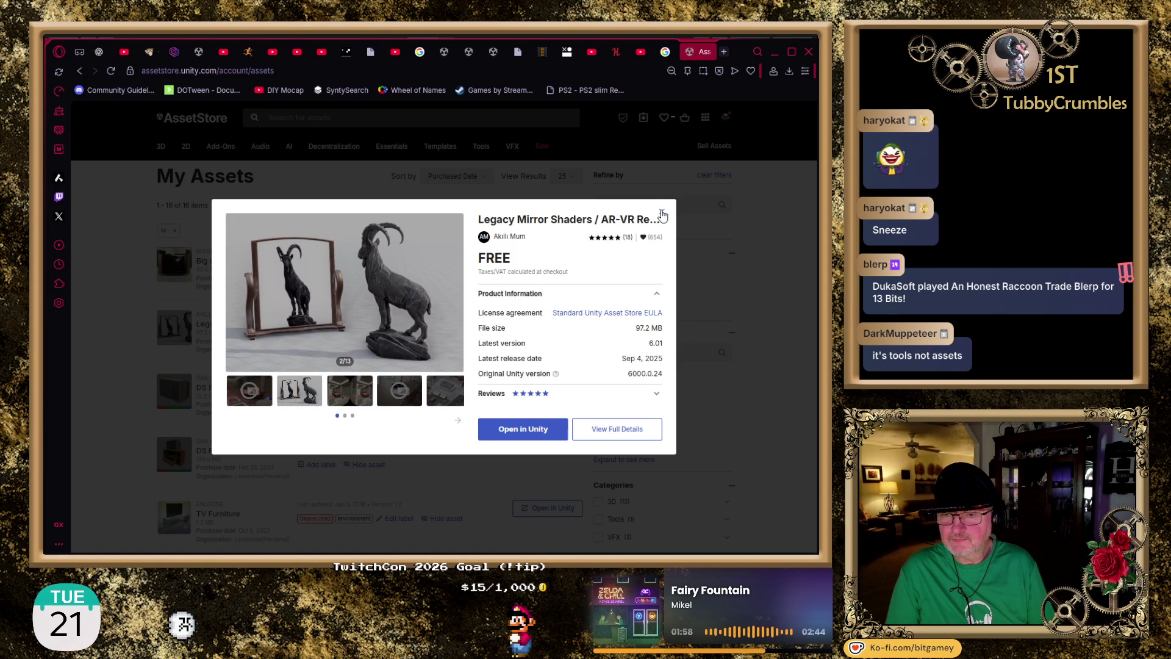
click(612, 429)
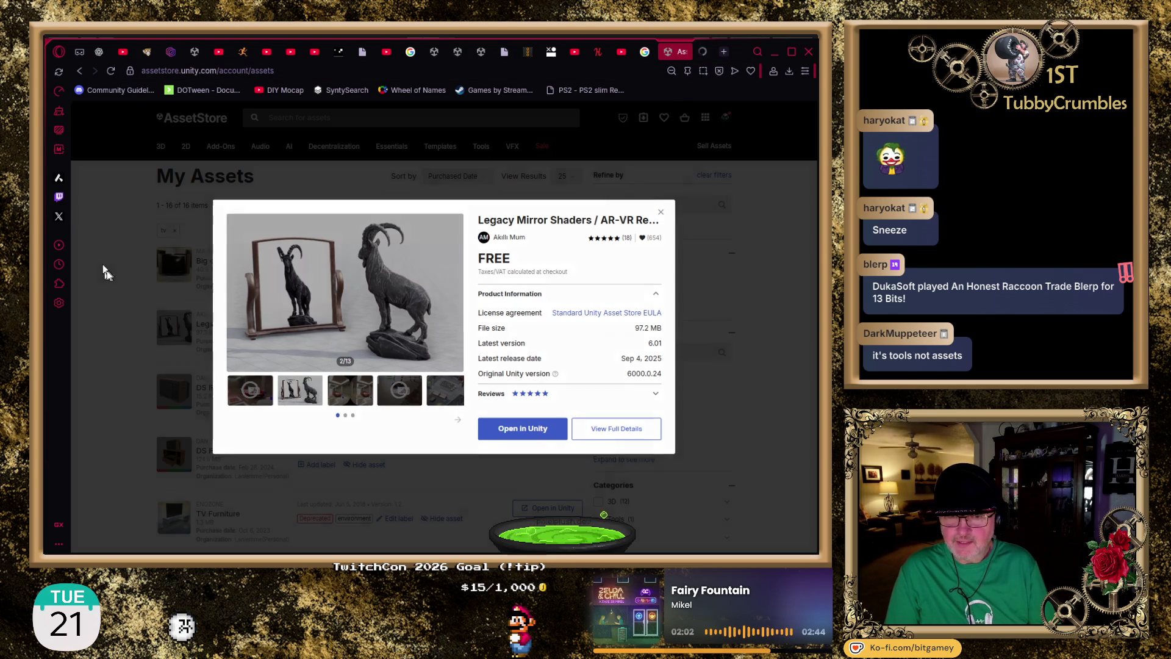
click(113, 276)
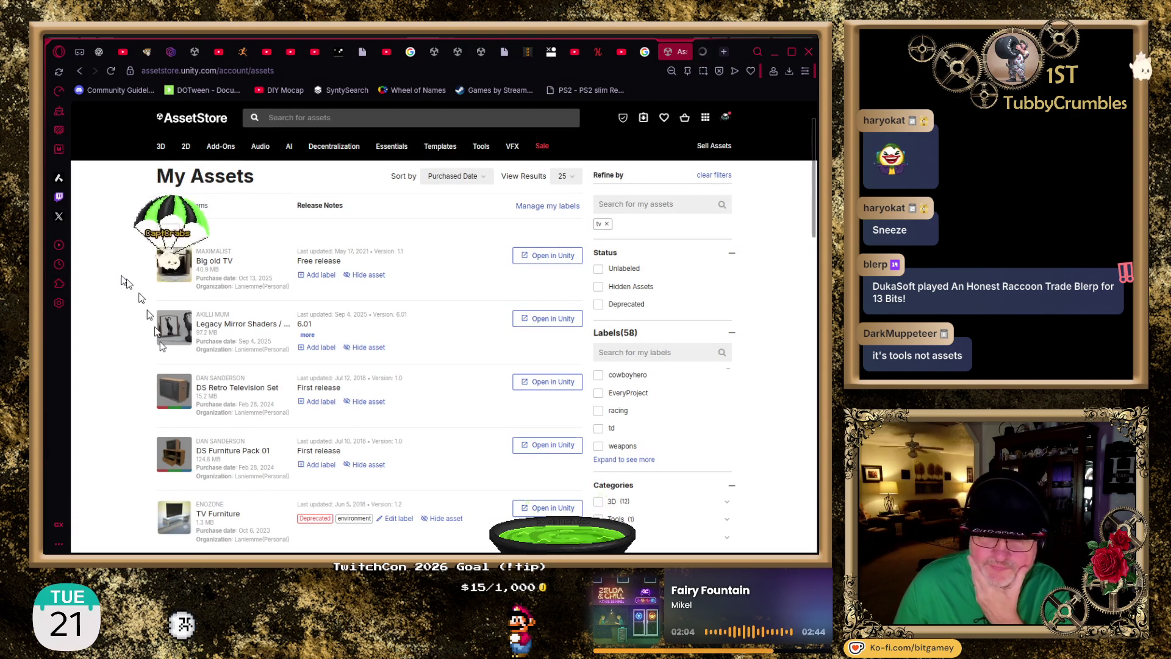
scroll(138, 252, down, 2)
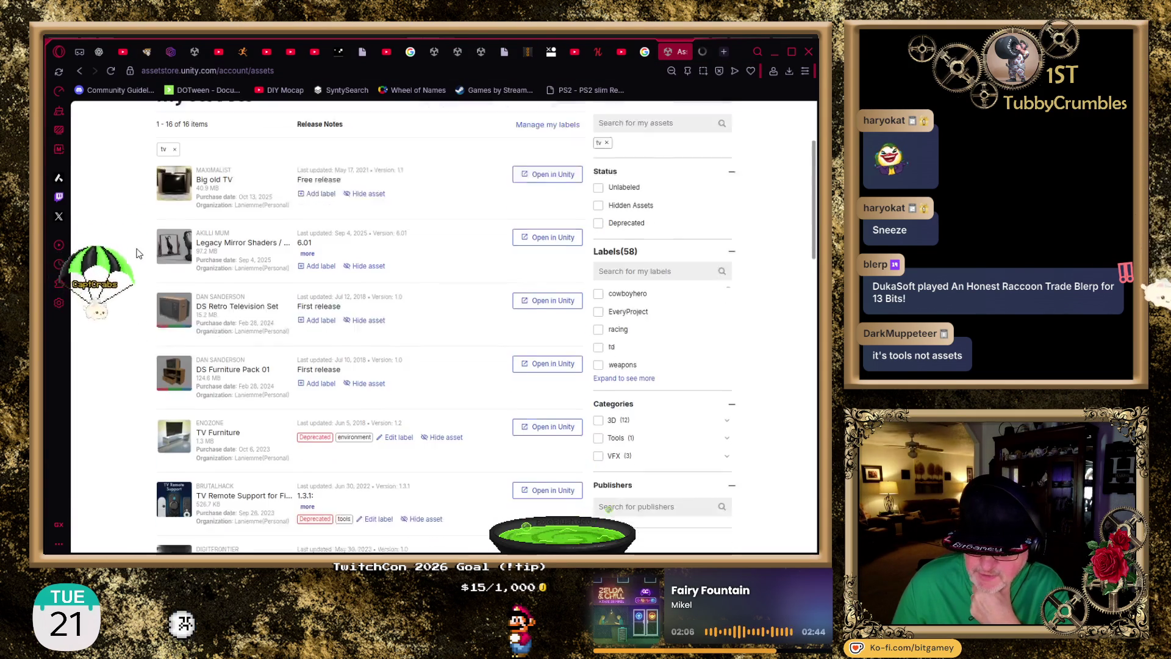
scroll(138, 252, down, 2)
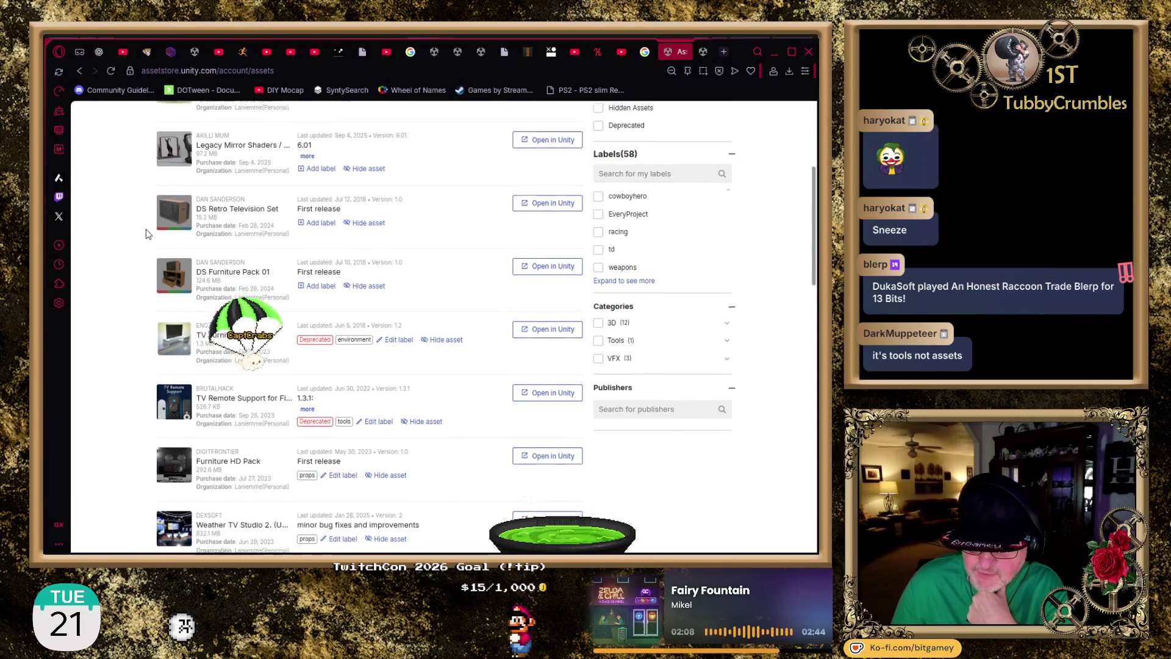
scroll(127, 221, down, 2)
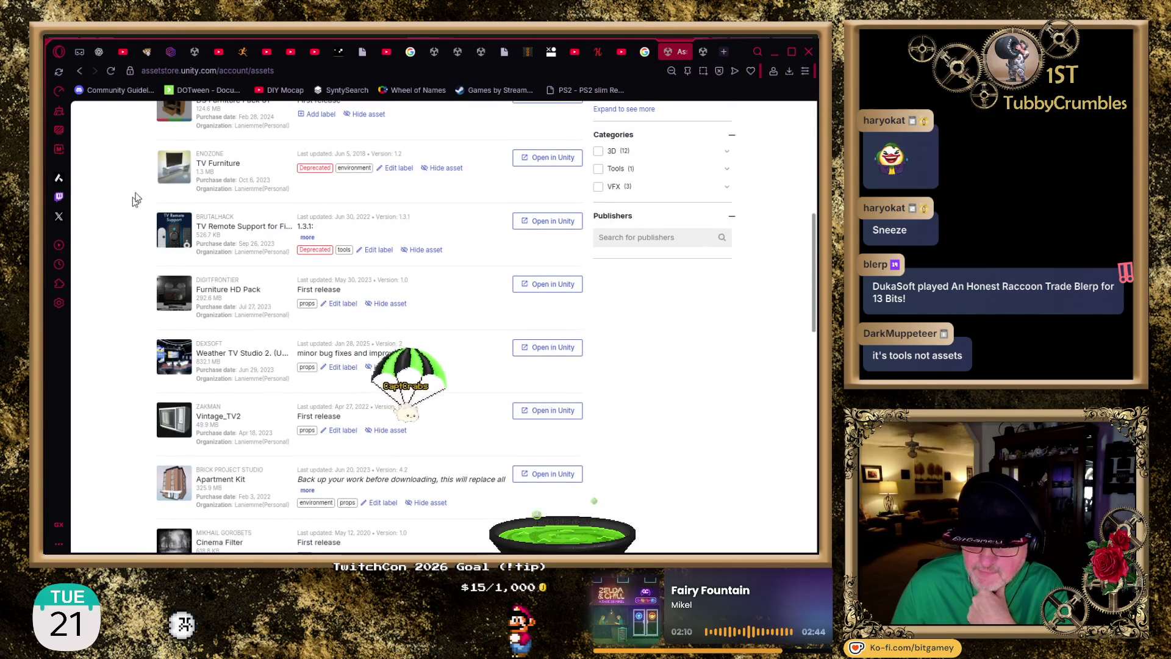
click(225, 165)
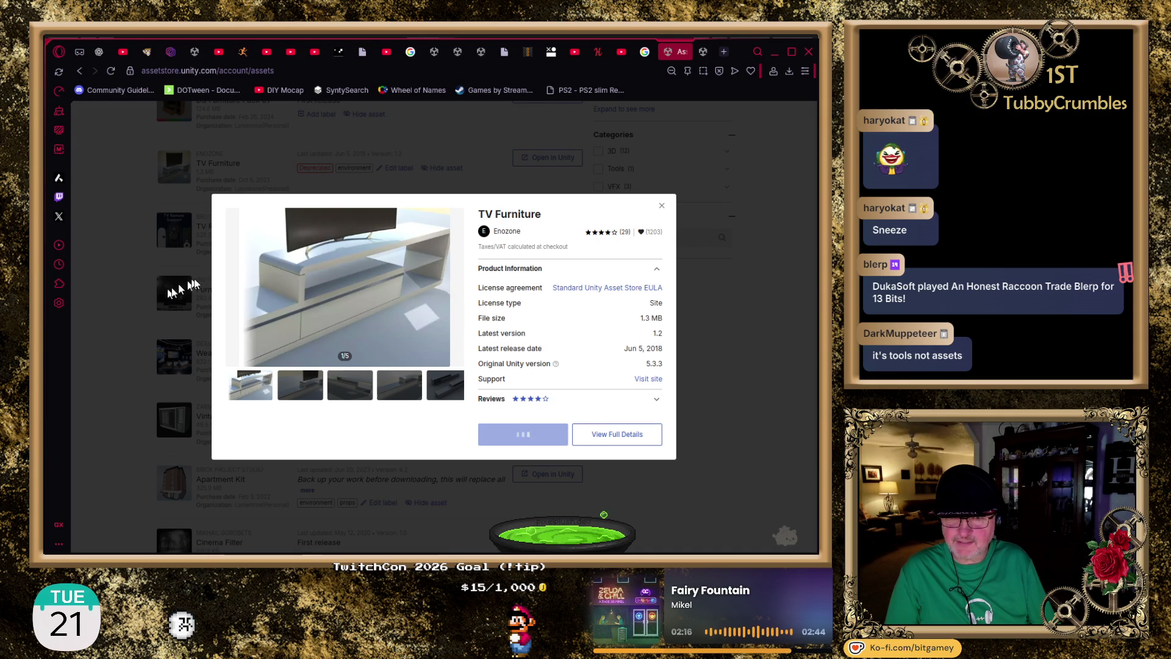
click(137, 296)
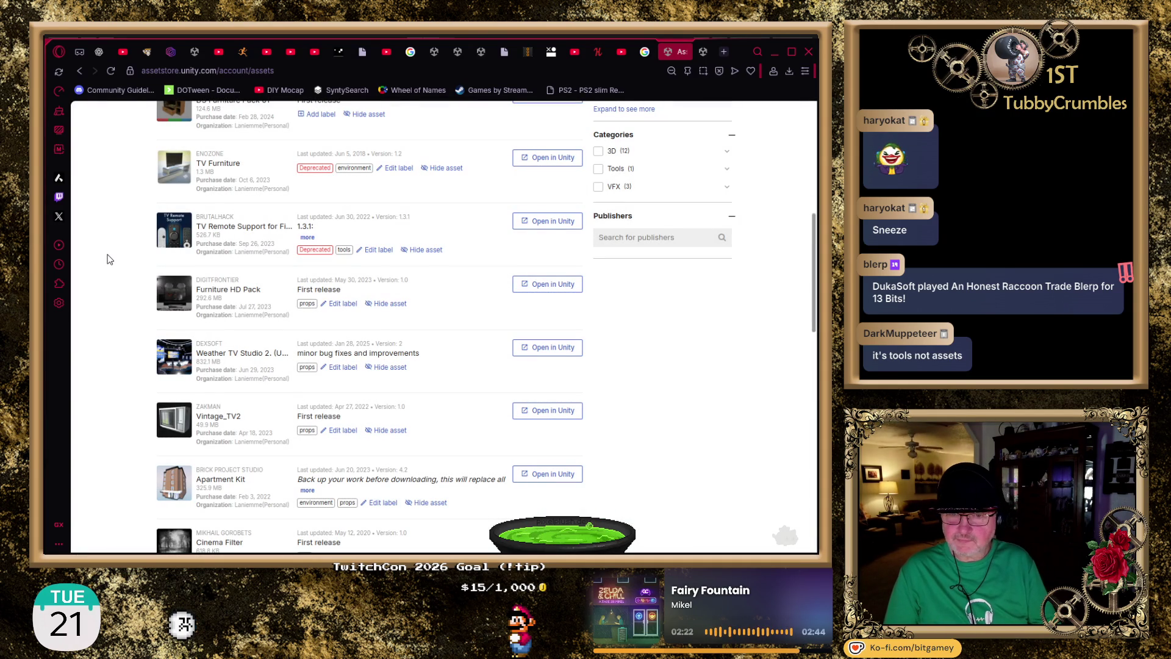
scroll(107, 259, down, 1)
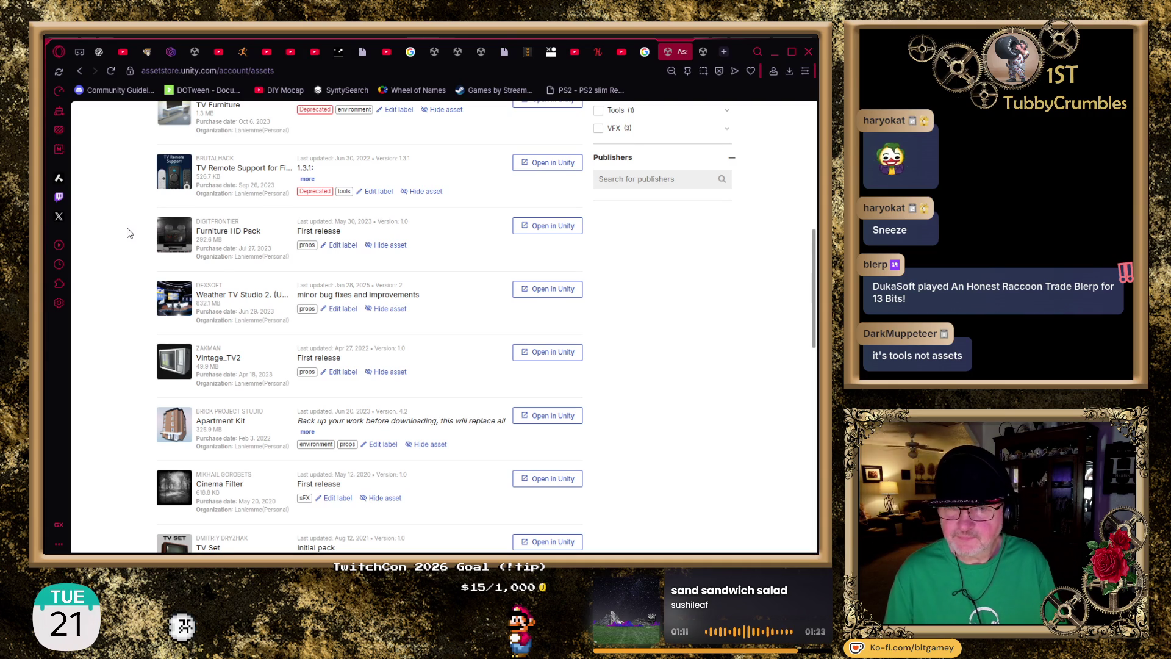
scroll(136, 204, down, 1)
click(231, 174)
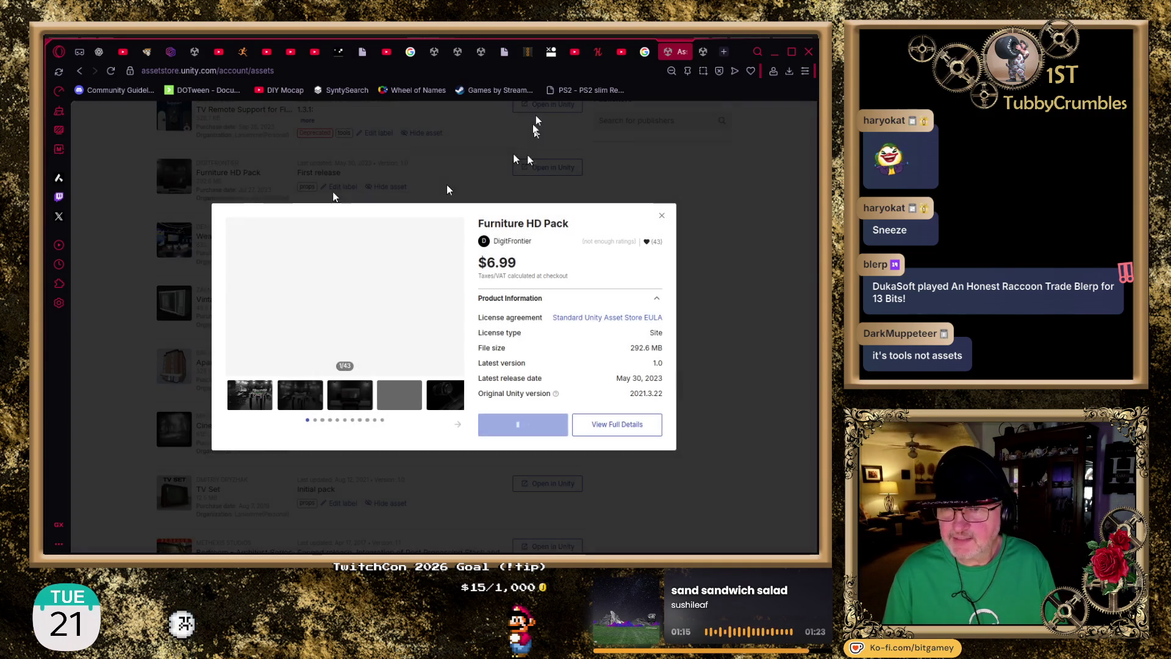
click(310, 398)
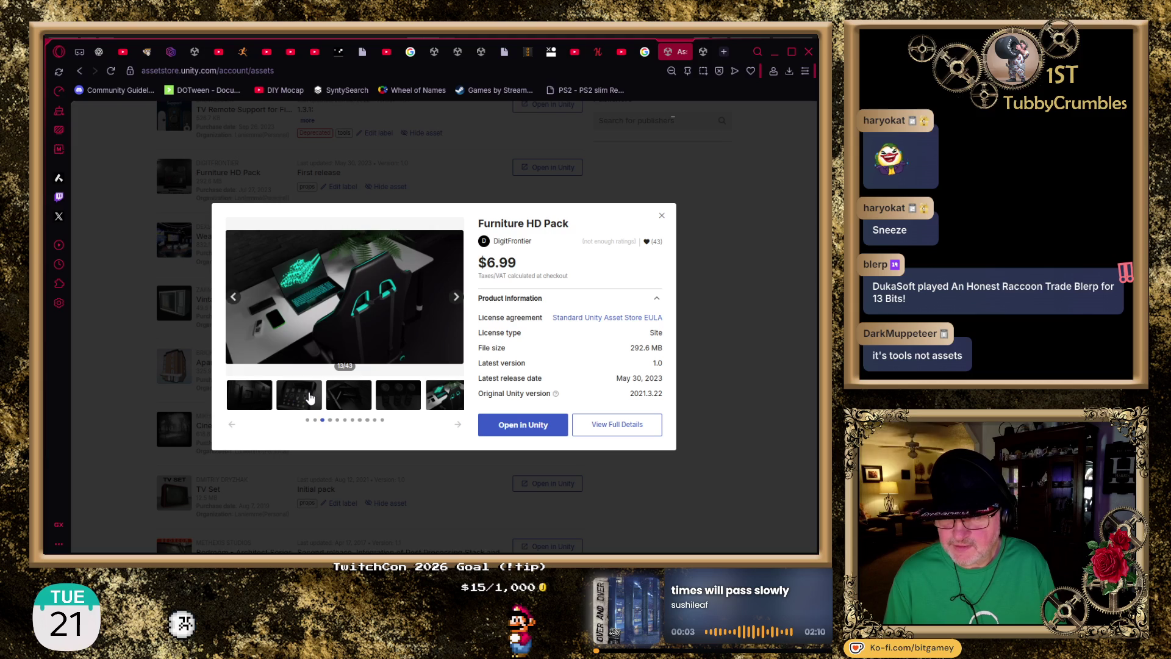
click(122, 301)
scroll(122, 300, down, 1)
scroll(119, 278, down, 1)
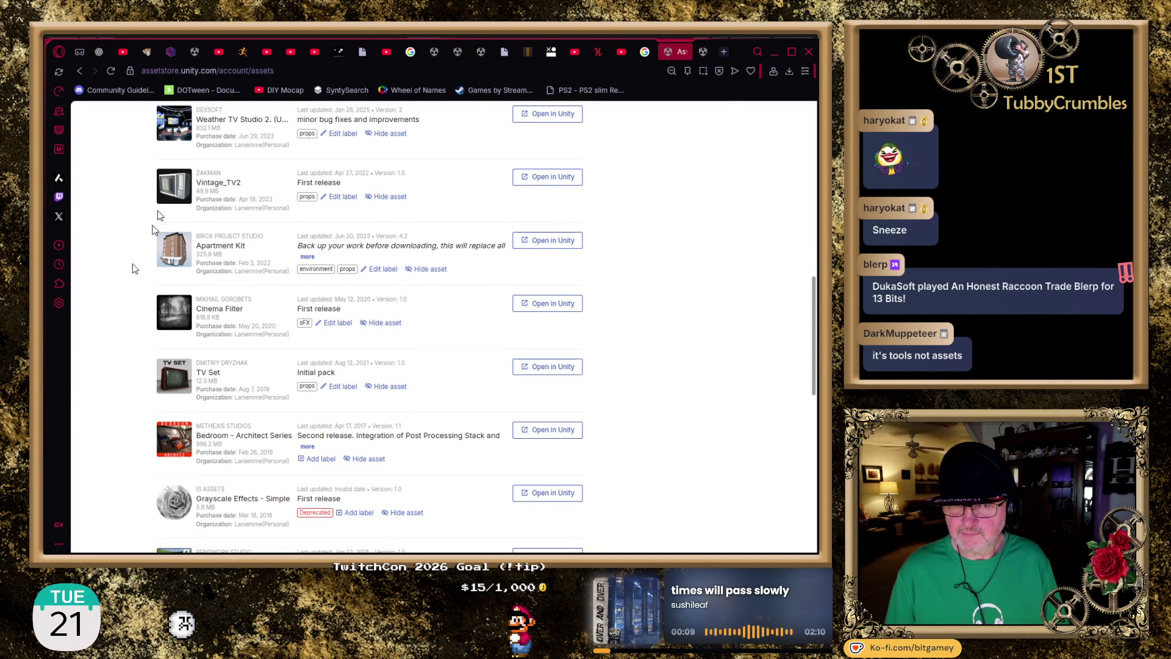
- Open the Weather TV Studio 2. (URP) preview and page through its first studio images
click(235, 122)
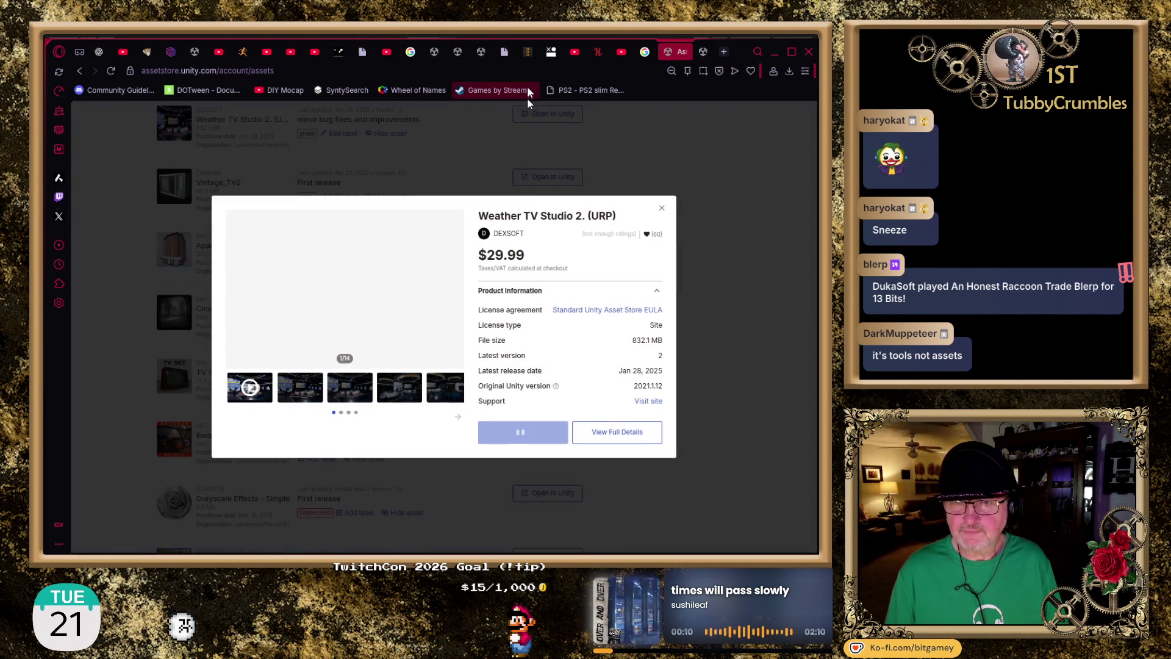
click(348, 395)
click(411, 404)
click(444, 398)
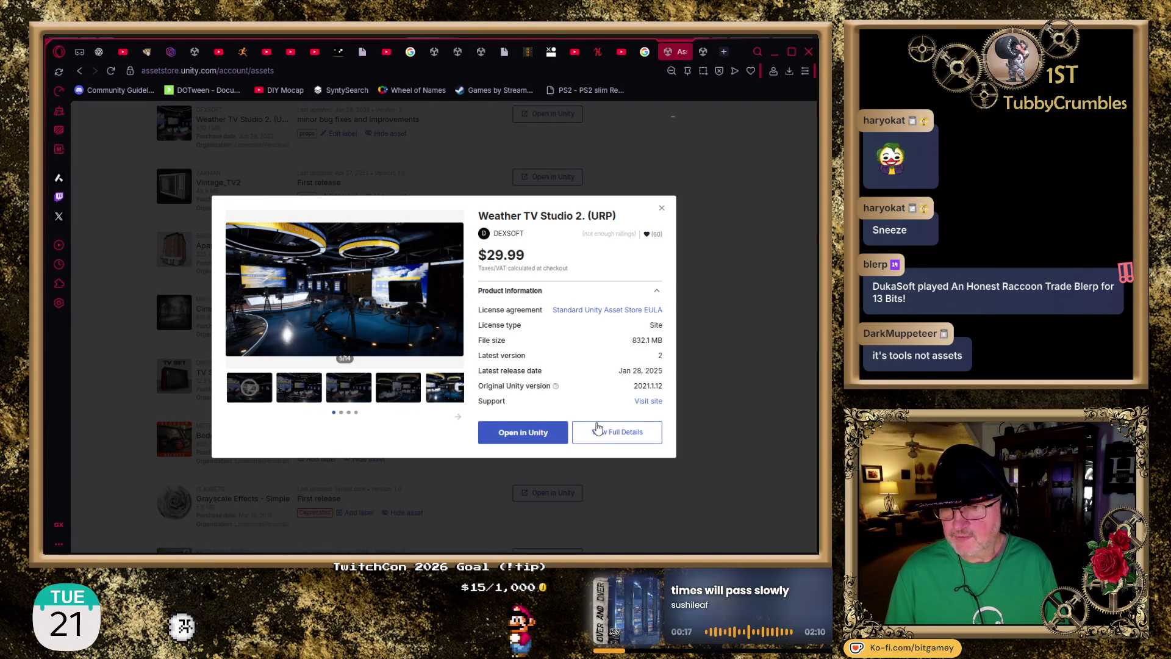
click(446, 394)
click(446, 394)
- Advance to the last studio image, then open the full Weather TV Studio page in a new tab
click(446, 394)
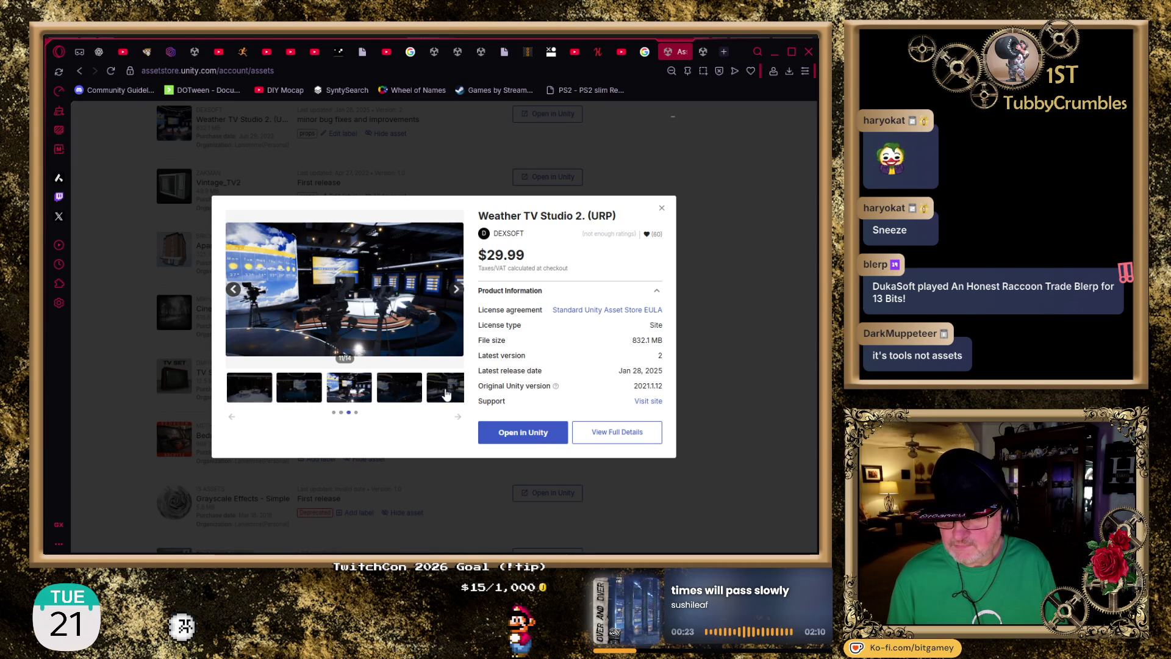
click(446, 394)
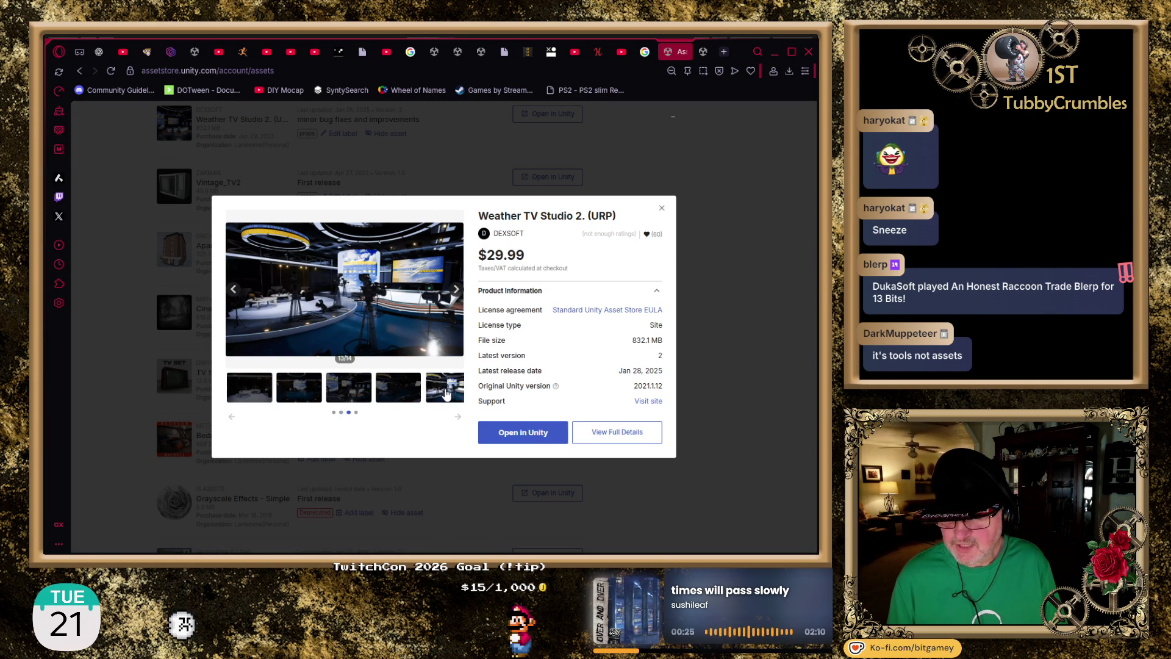
click(445, 394)
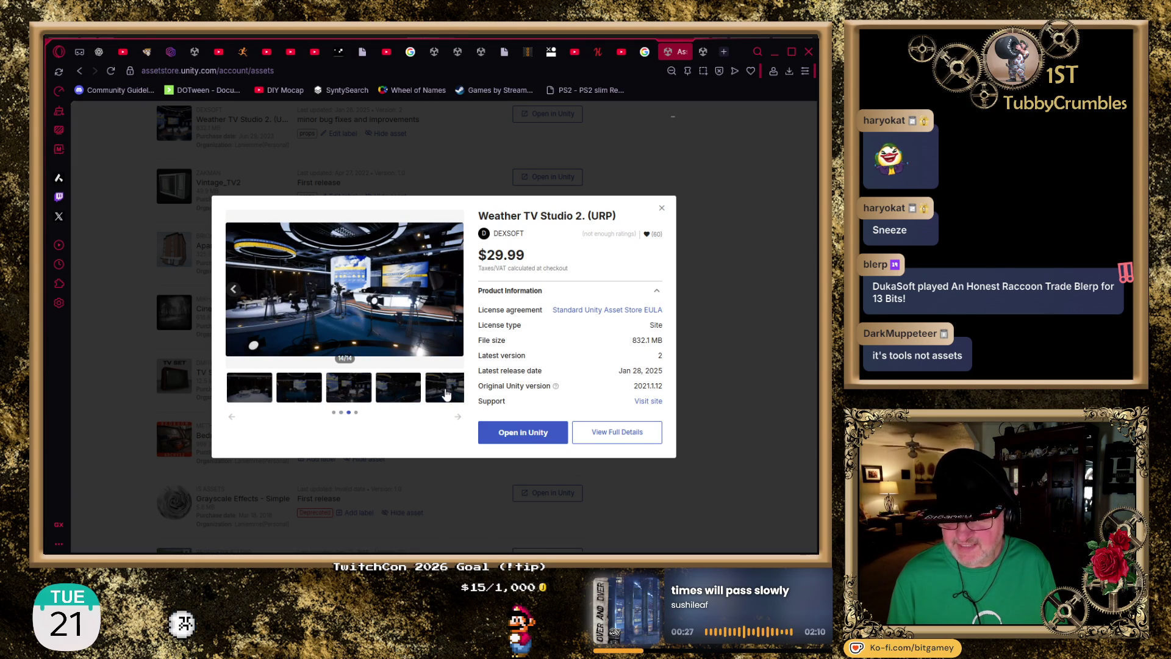
scroll(446, 394, up, 3)
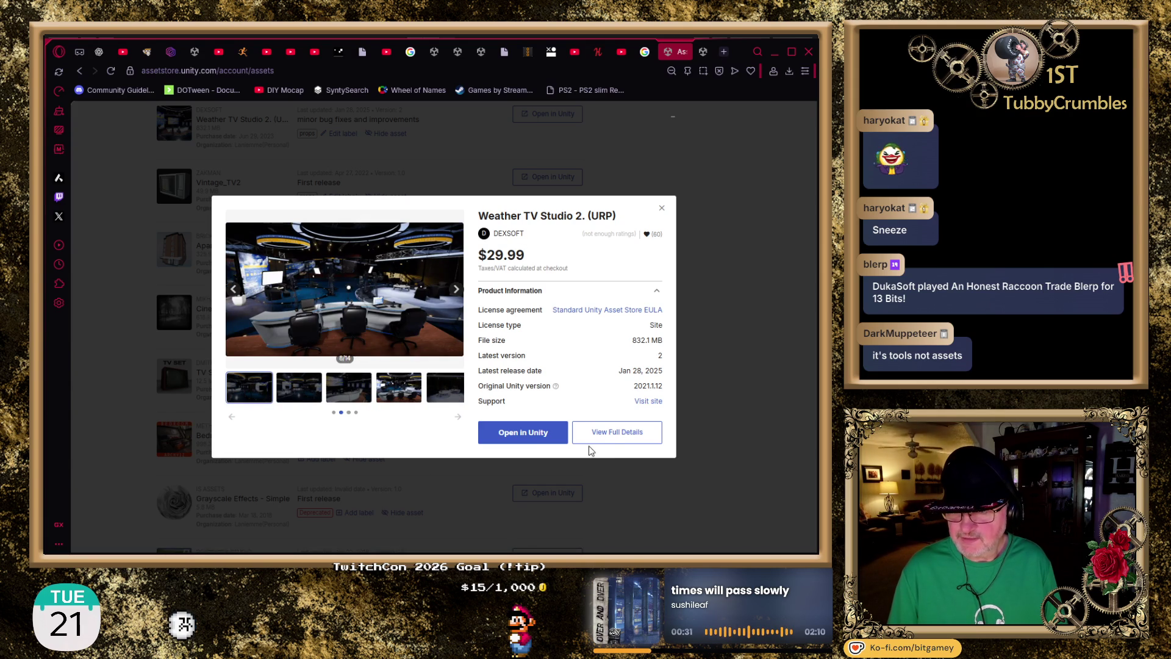
click(607, 433)
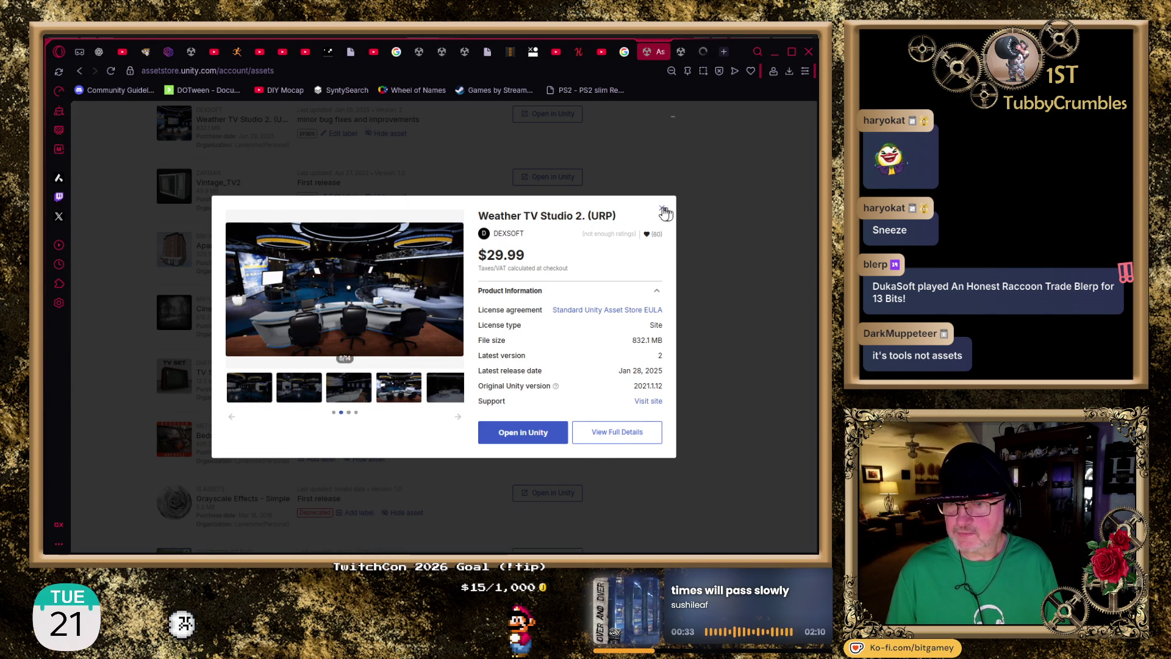
click(696, 52)
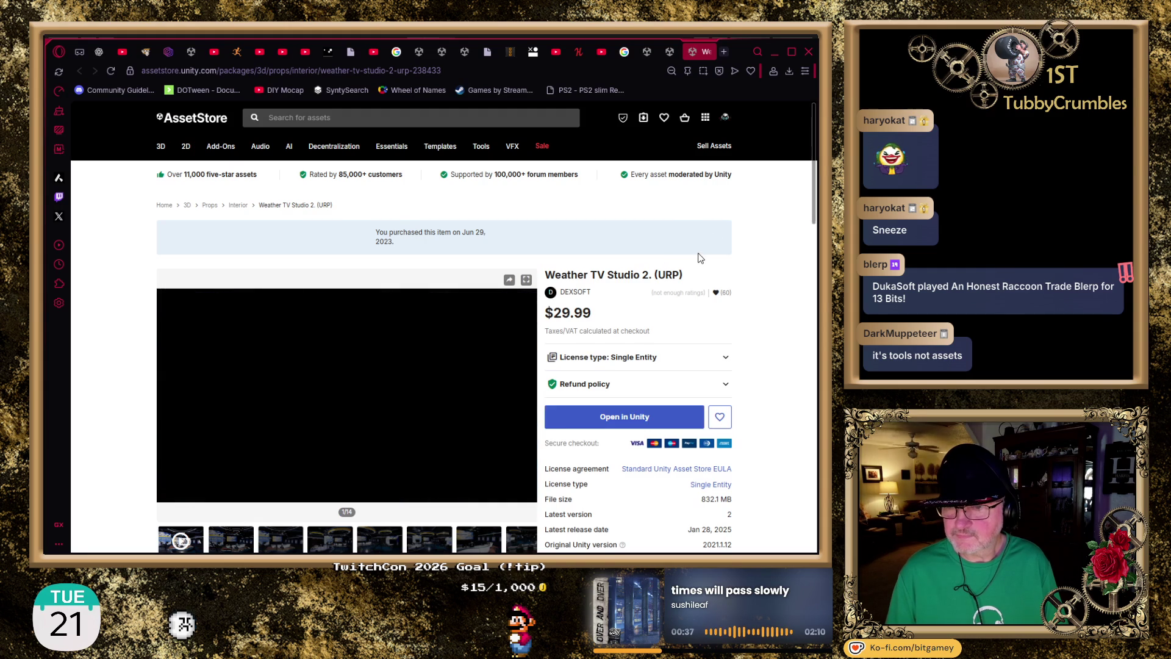
- Scroll the Weather TV Studio 2 page down to its Overview and URP compatibility, then back up
scroll(671, 277, down, 5)
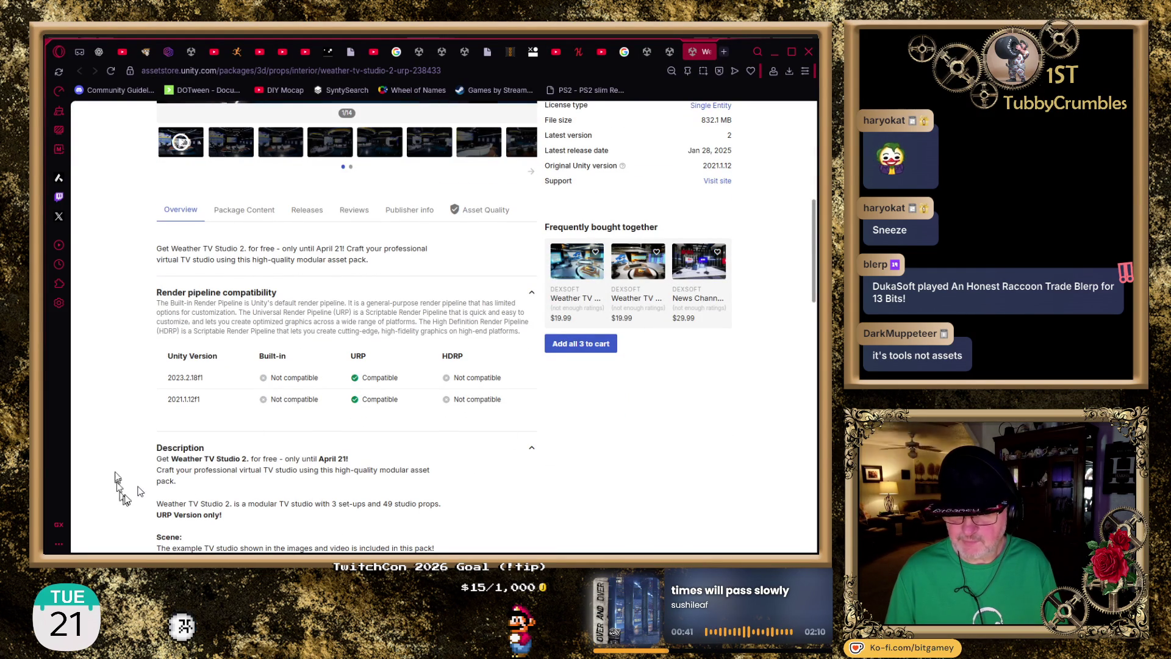
scroll(116, 479, down, 2)
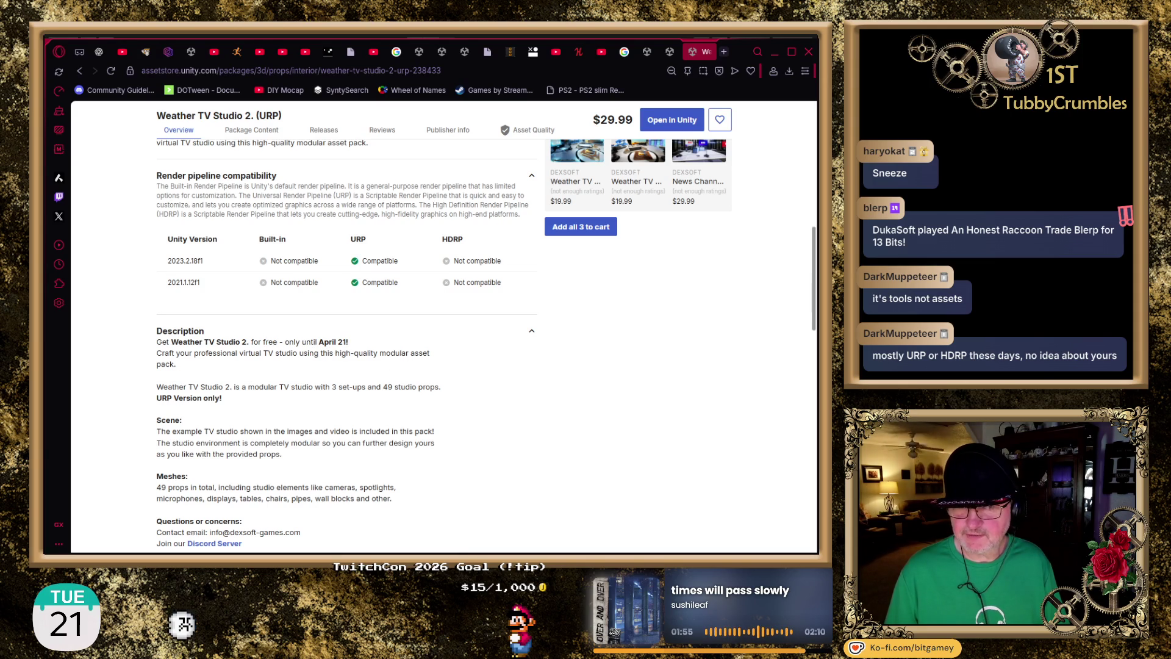
scroll(599, 343, up, 5)
scroll(599, 343, up, 4)
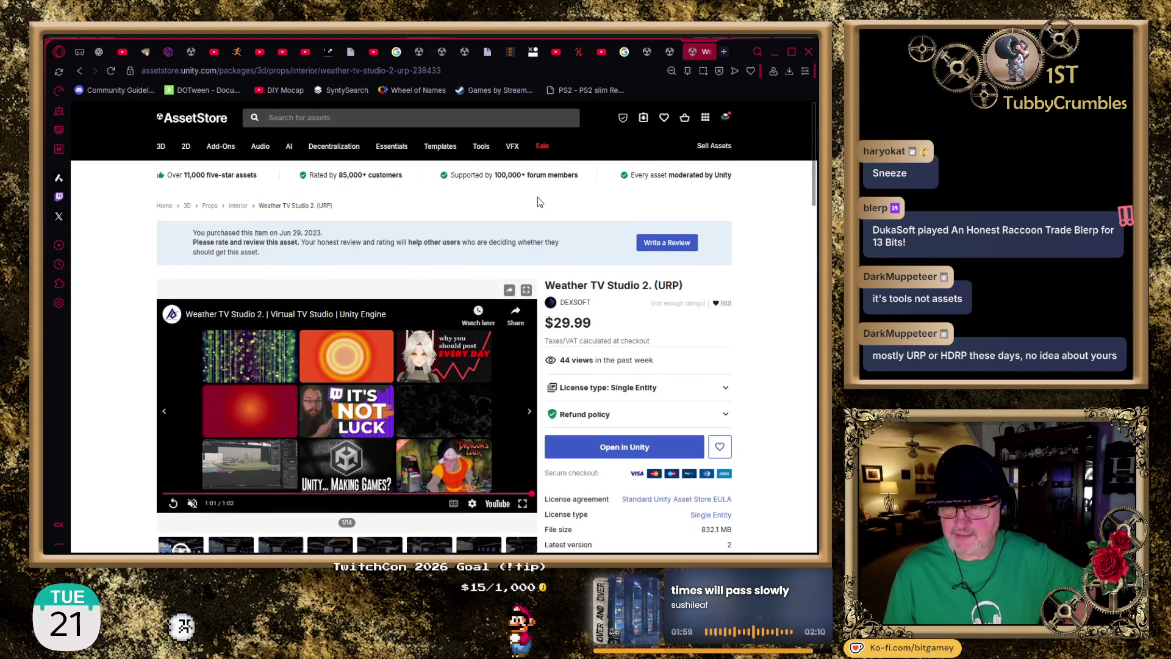
- Close the Weather TV Studio page, pause the Legacy Mirror Shaders video, and close that page too
click(715, 52)
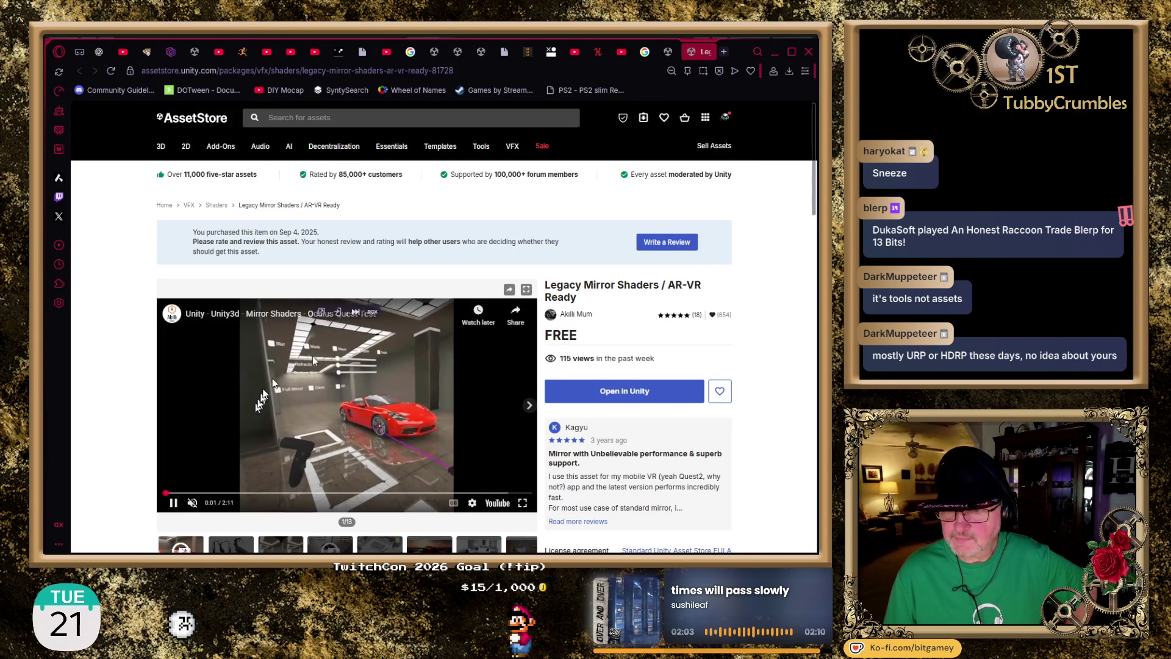
click(173, 502)
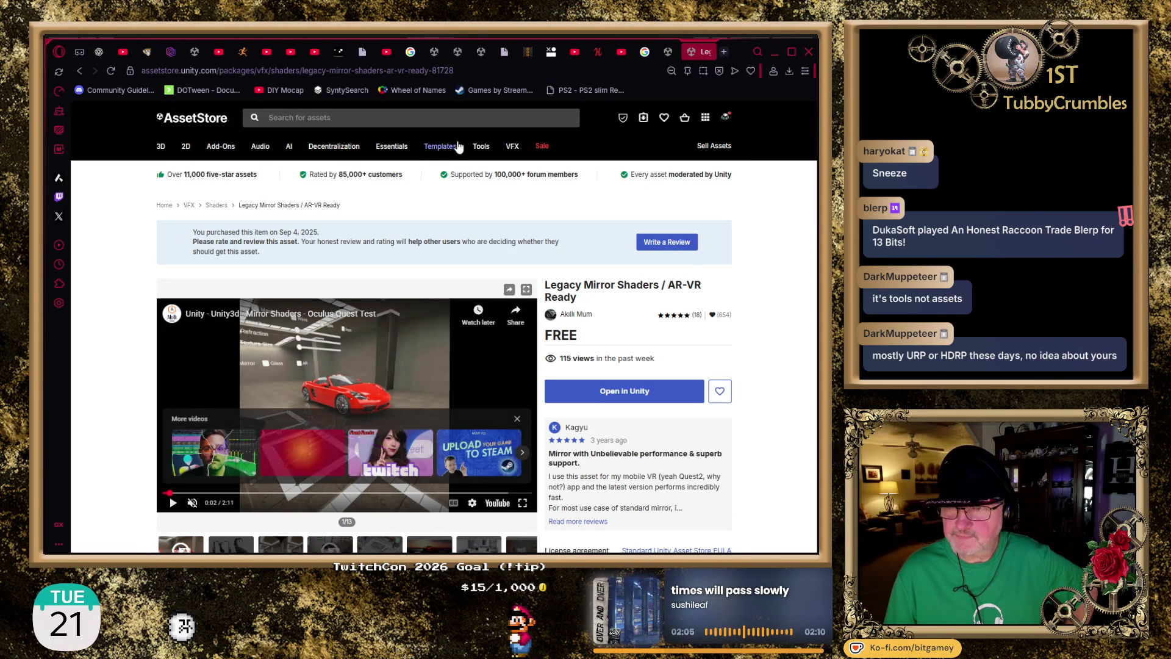
drag(701, 52, 676, 54)
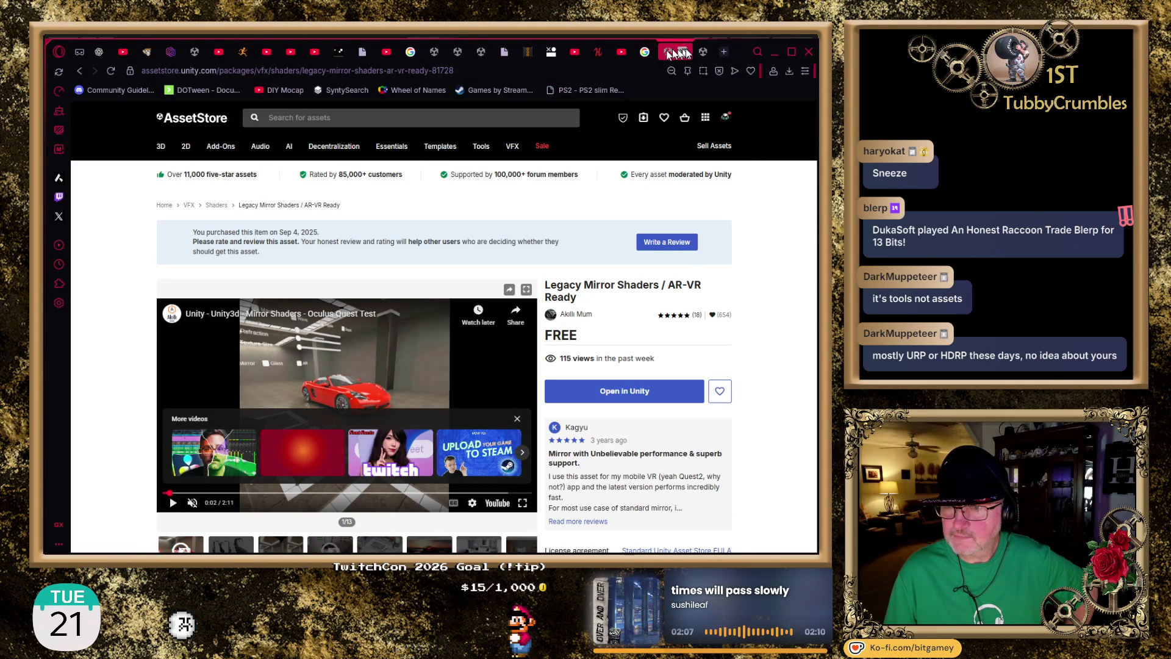
click(698, 51)
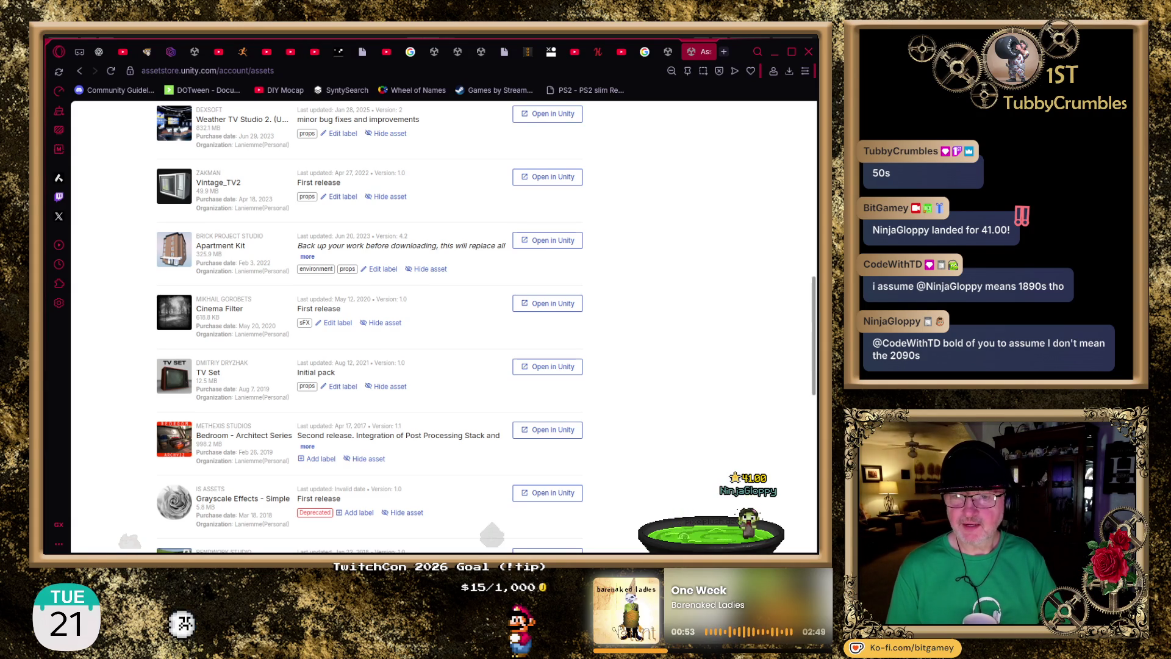
- Find Cinema Filter in My Assets and open its full product page in a new tab
scroll(139, 237, down, 1)
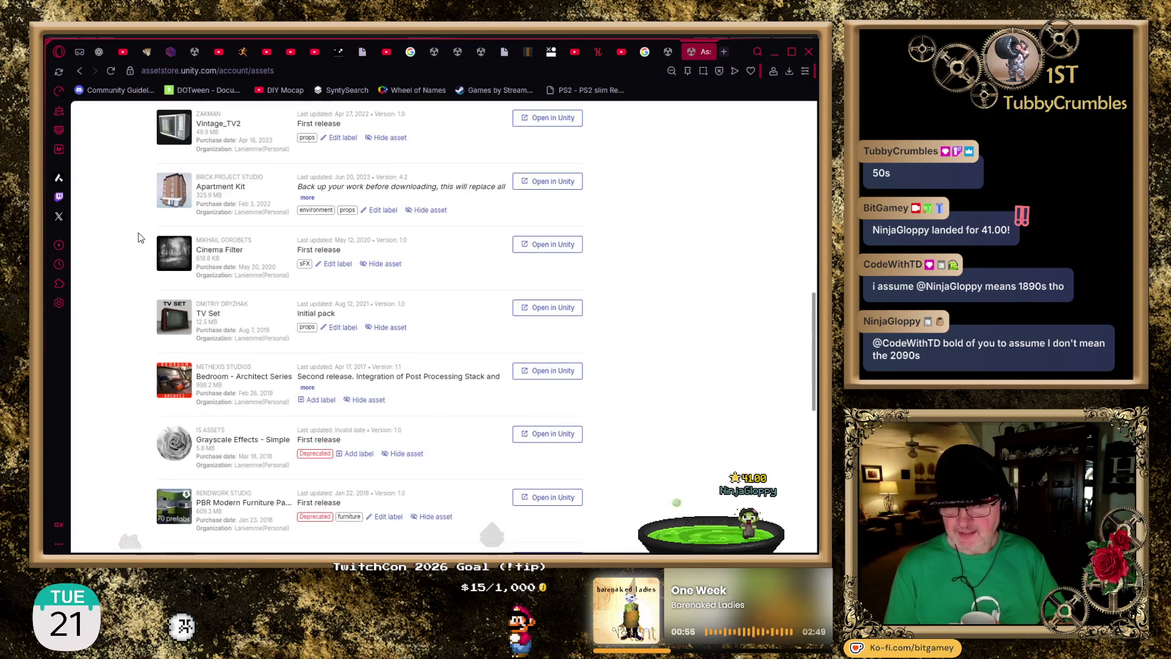
scroll(139, 237, down, 2)
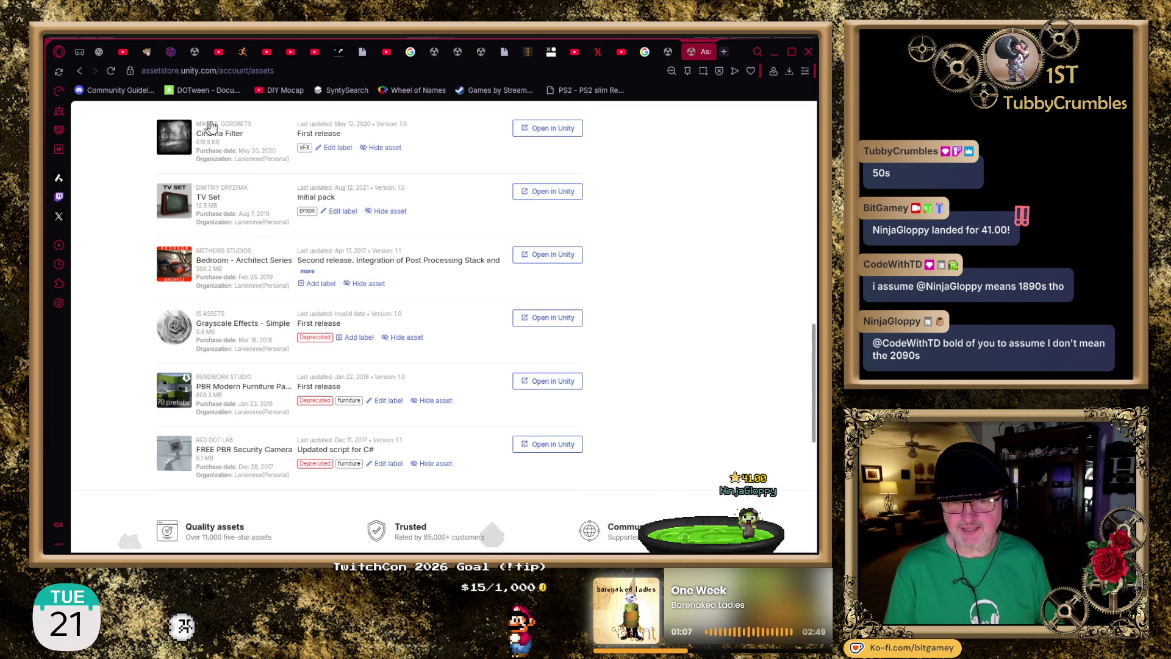
click(228, 136)
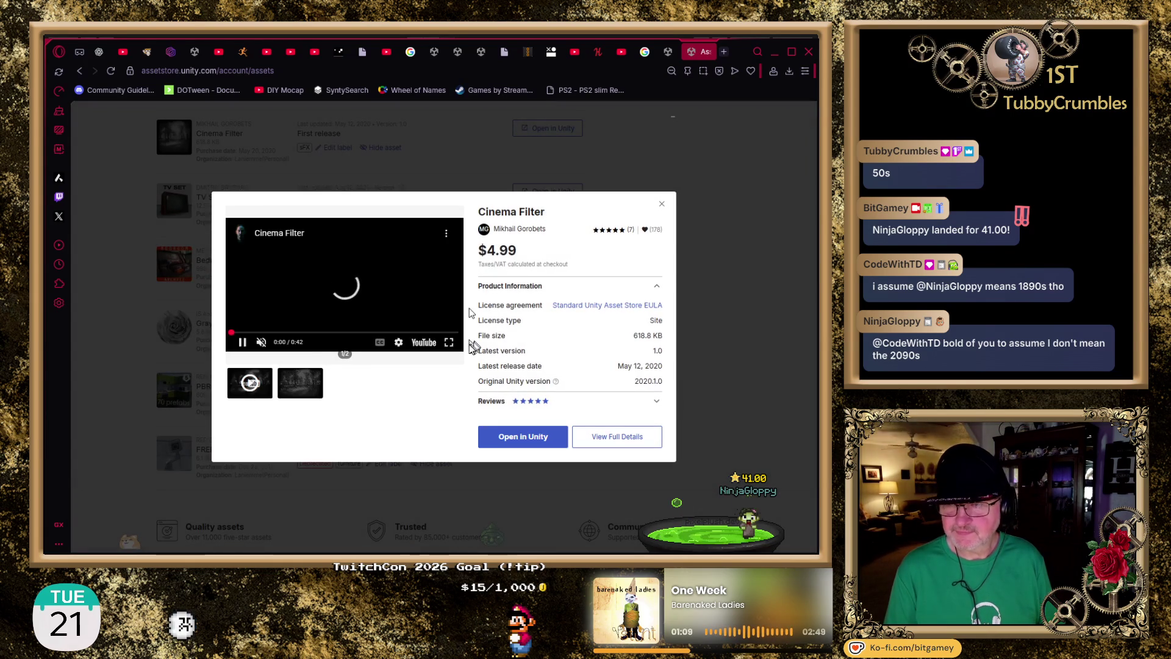
click(618, 438)
click(662, 204)
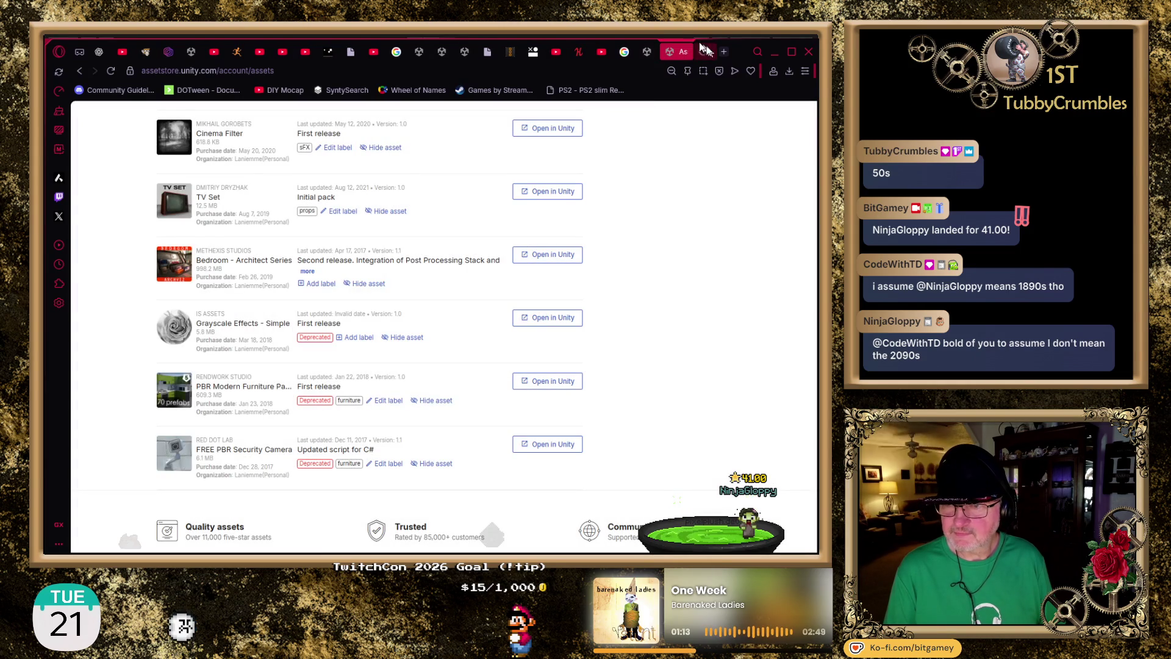
click(704, 52)
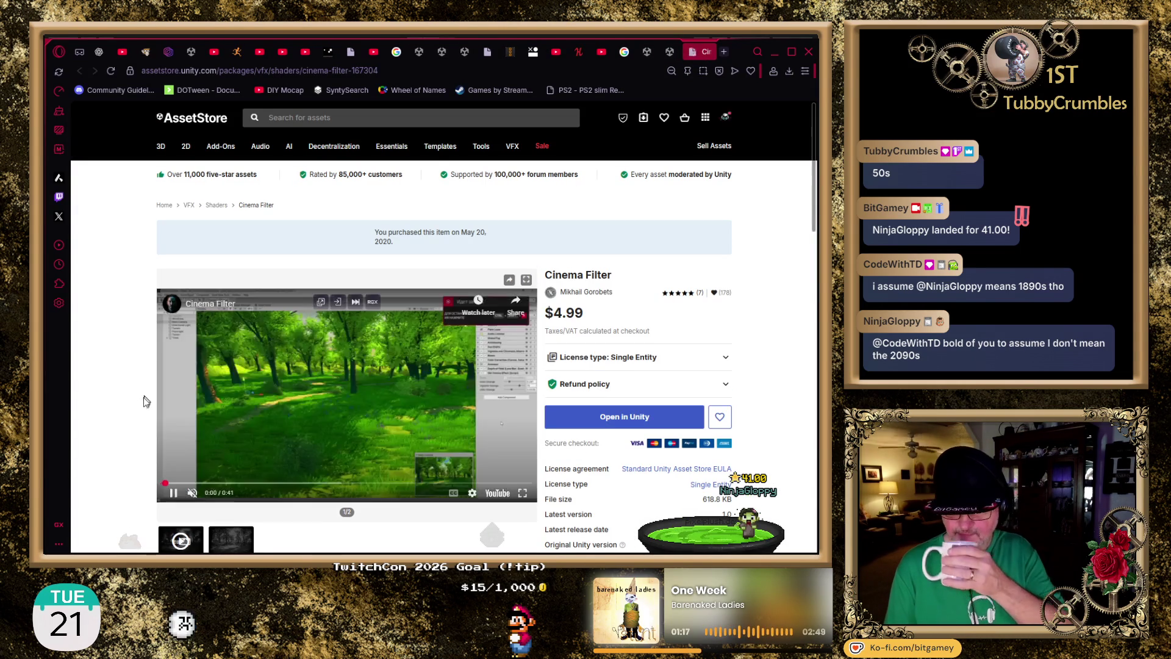
- View Cinema Filter's black-and-white sample, pause its demo video, and return to the owned assets list
scroll(144, 395, down, 1)
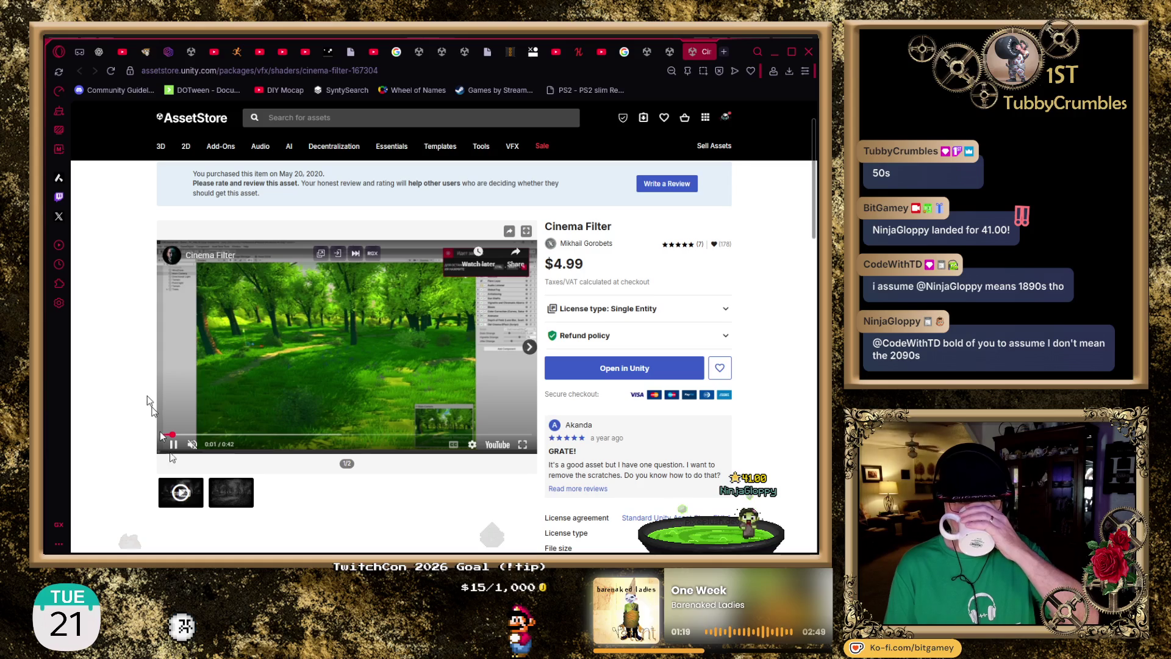
click(230, 507)
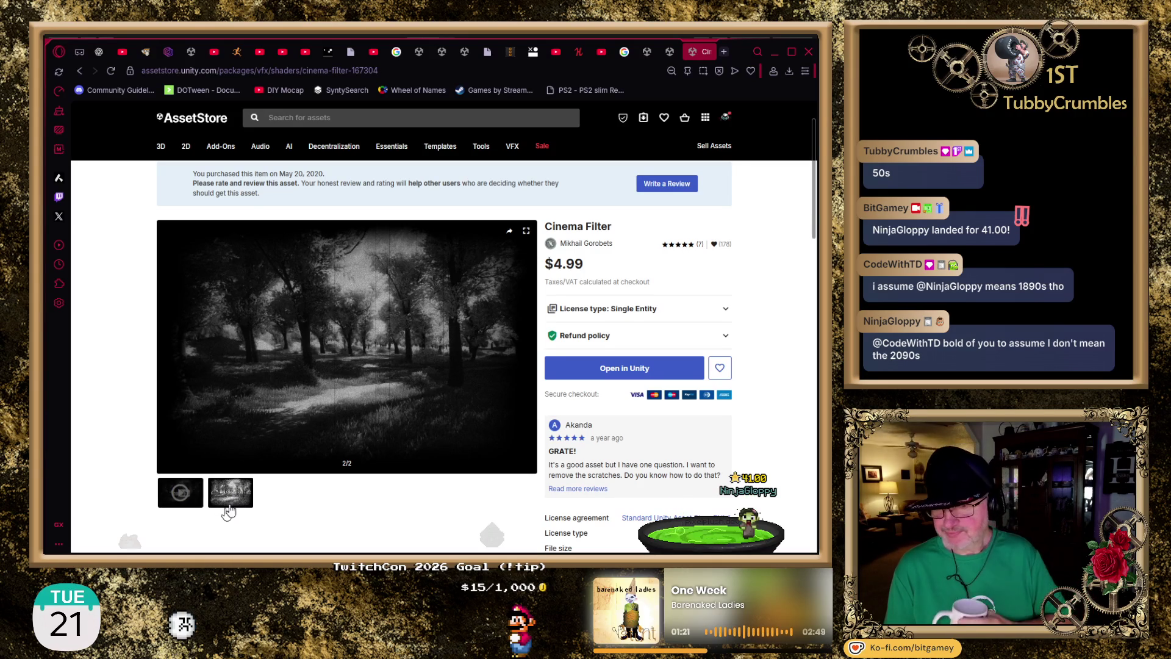
scroll(230, 504, down, 3)
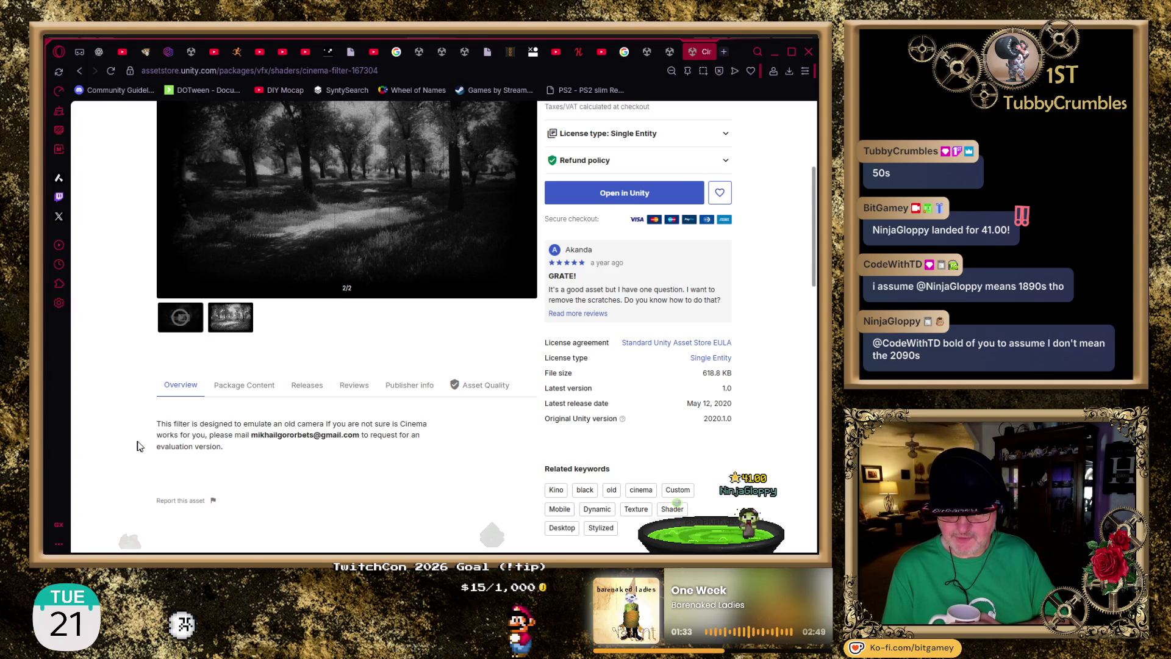
scroll(137, 446, up, 3)
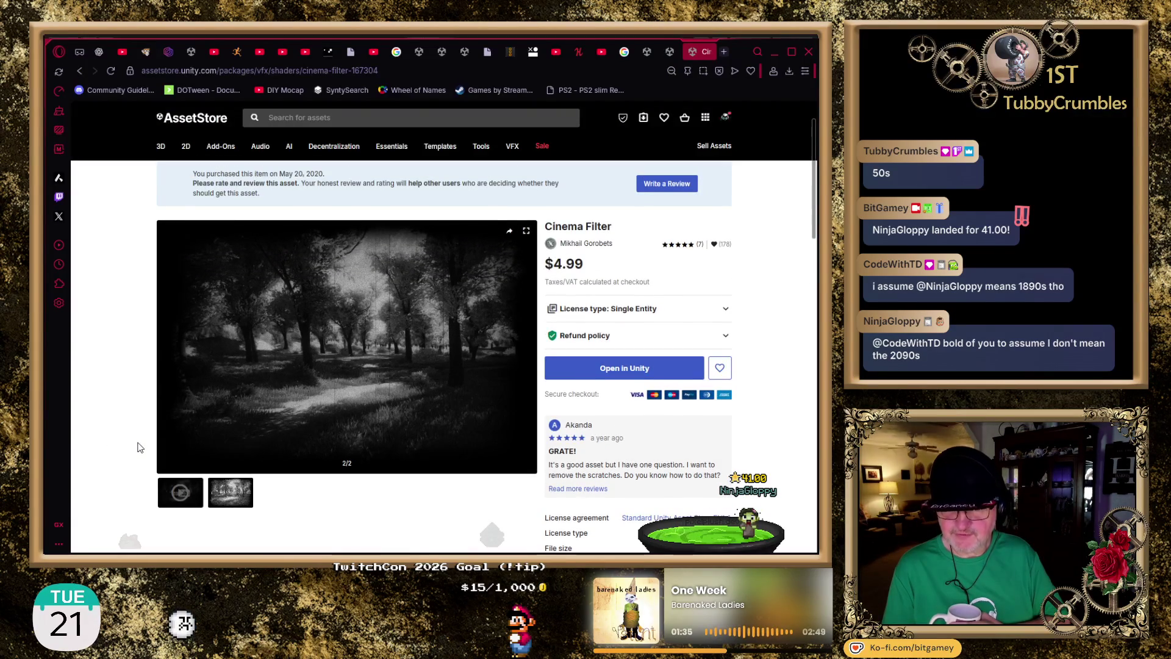
scroll(138, 447, down, 2)
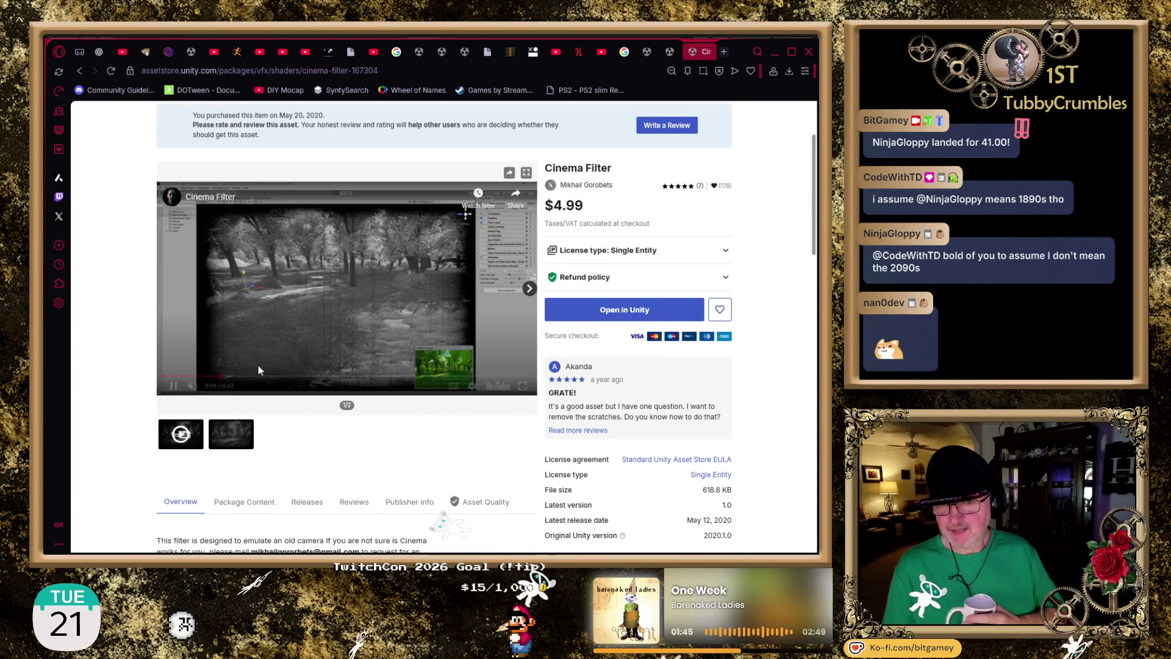
click(173, 387)
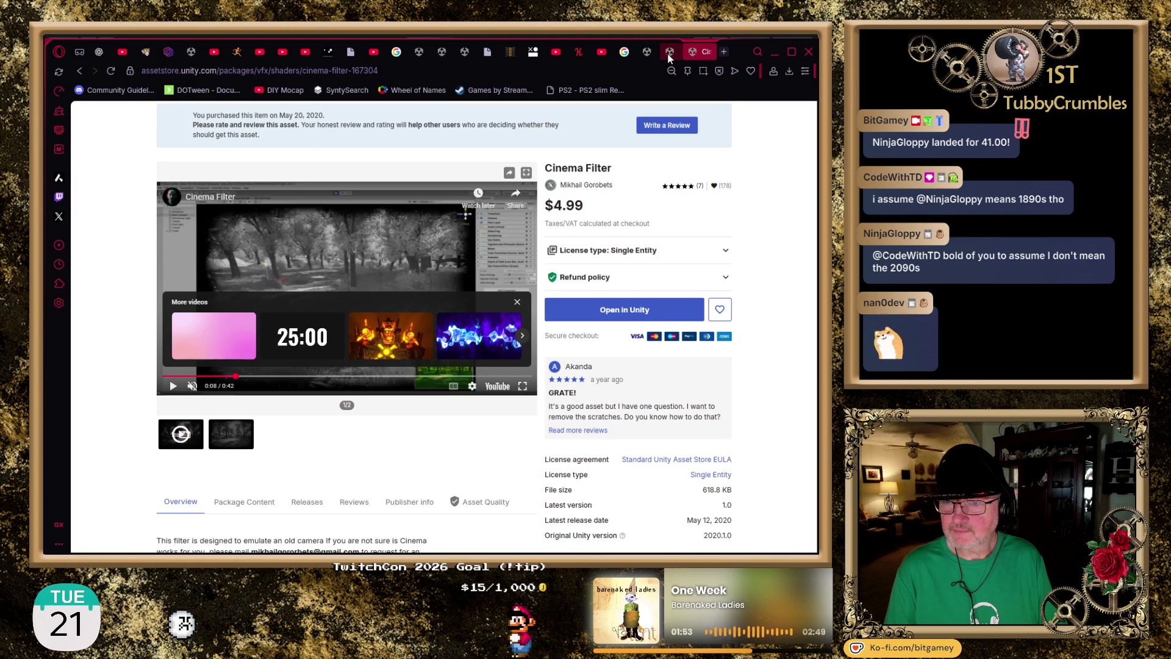
key(alt+Left)
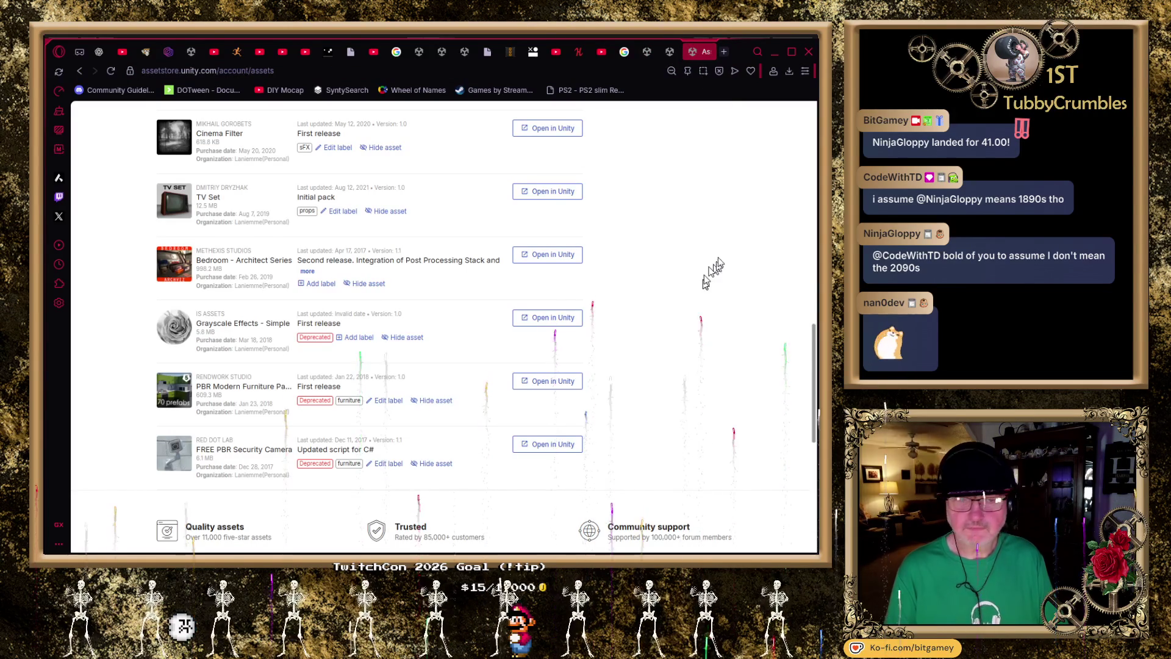
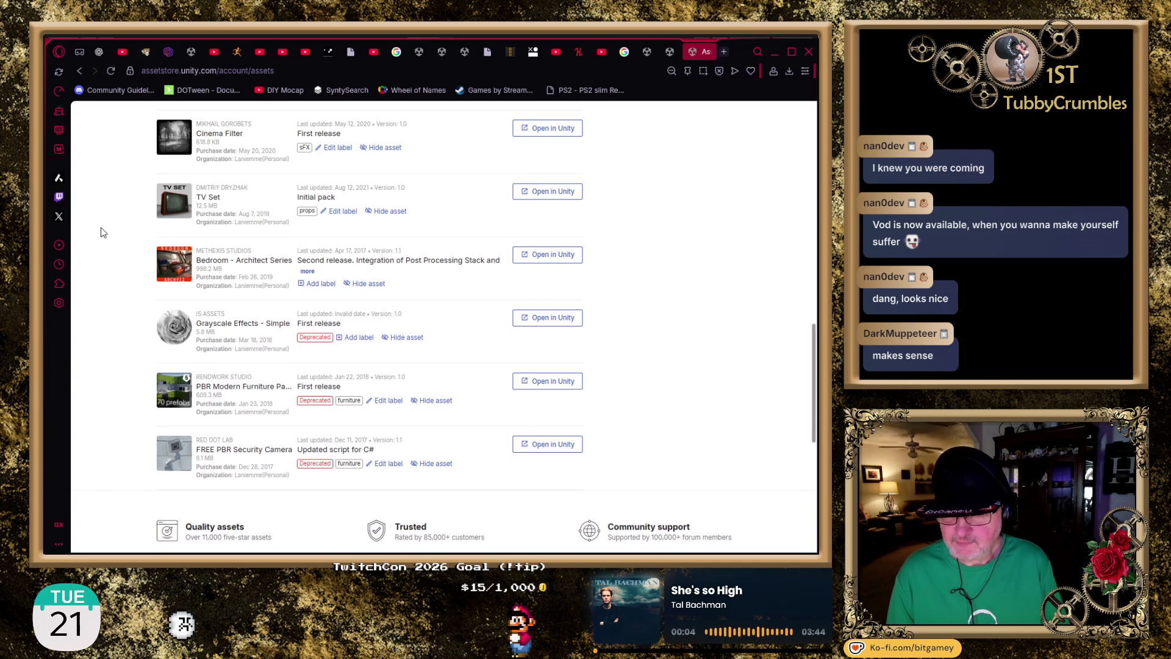
- Open the Bedroom - Architect Series preview from the purchased assets list
scroll(102, 231, down, 1)
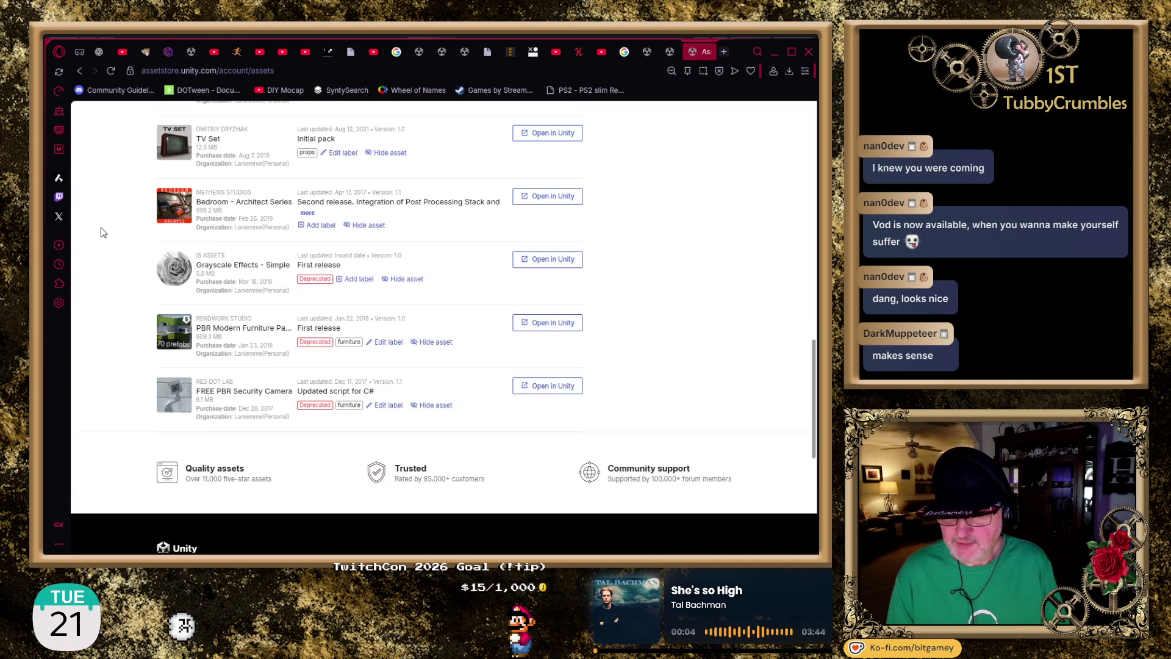
click(238, 207)
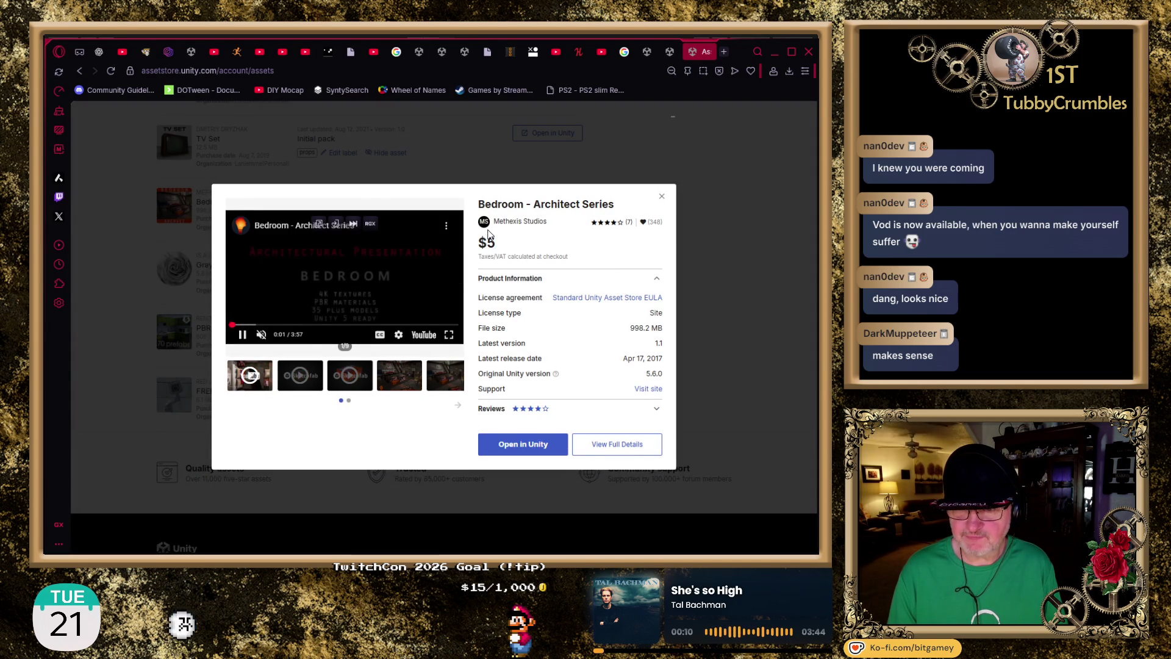
- Browse the Bedroom gallery images, the Drawer Furniture model and the presentation video
click(613, 445)
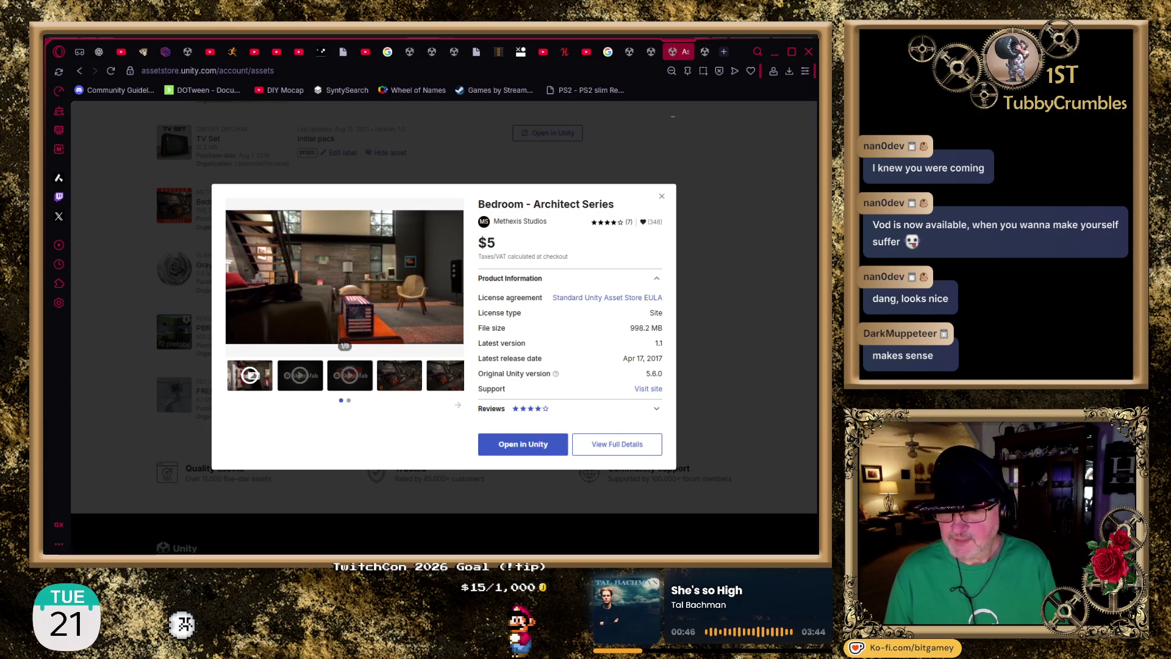
click(388, 381)
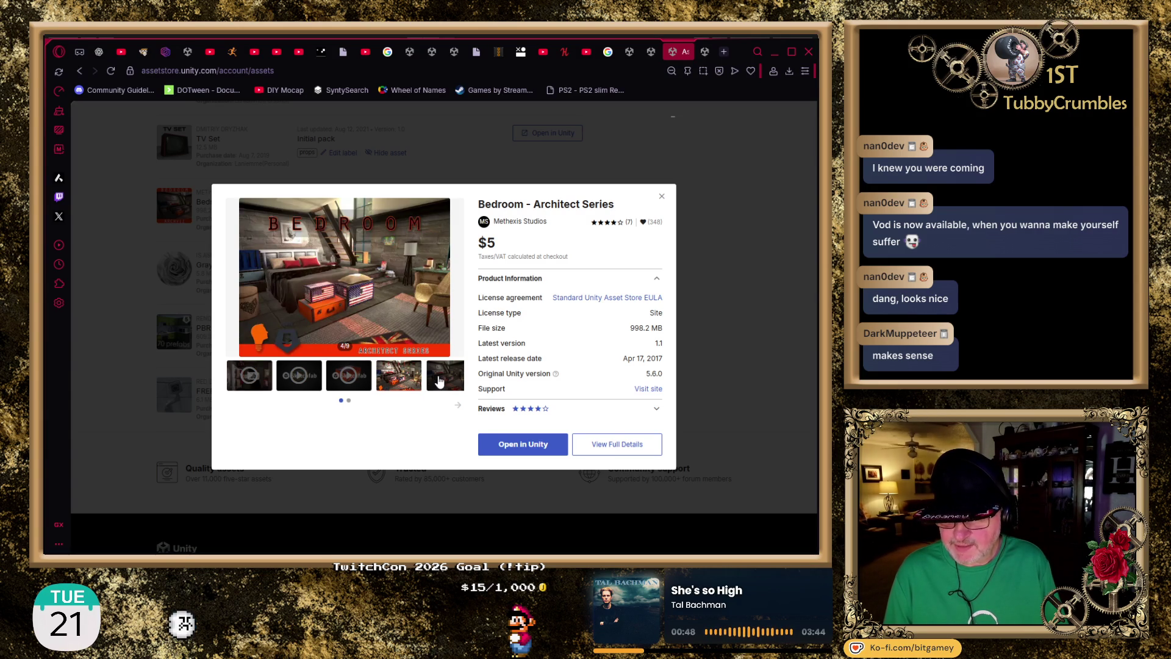
click(439, 381)
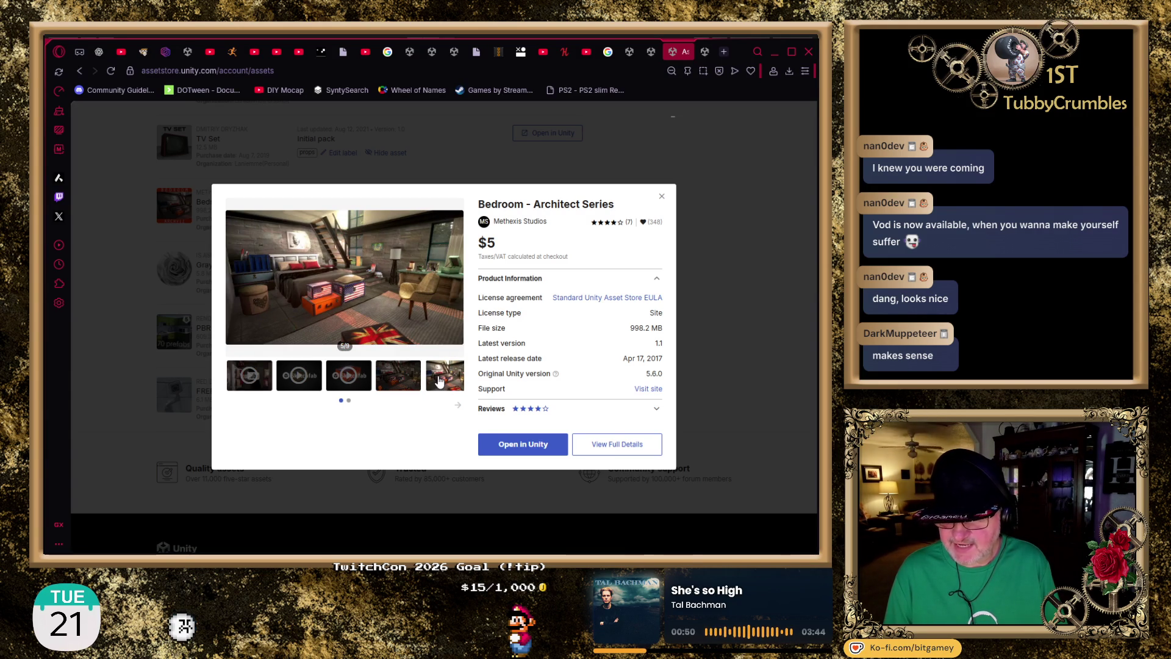
click(348, 384)
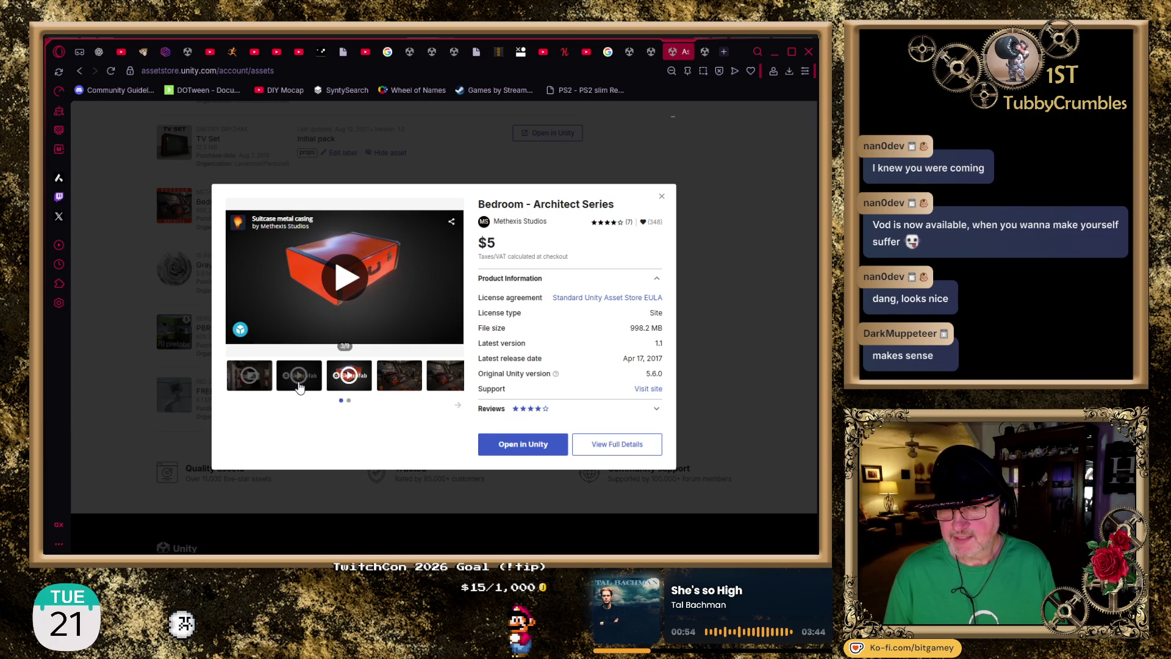
click(299, 384)
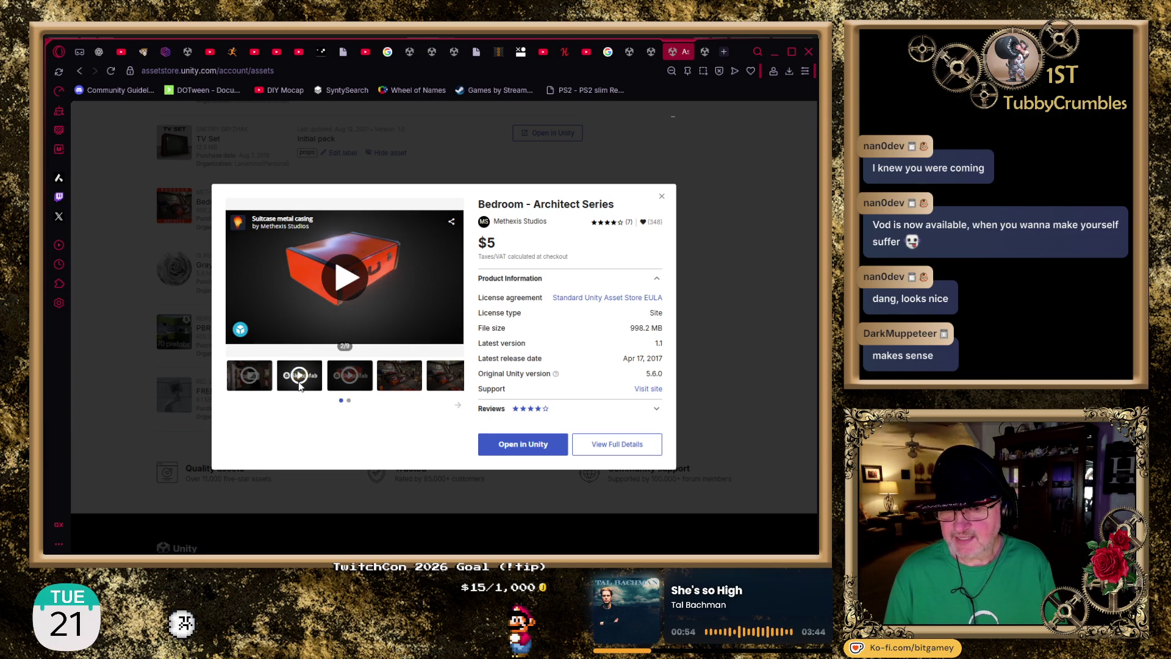
click(250, 382)
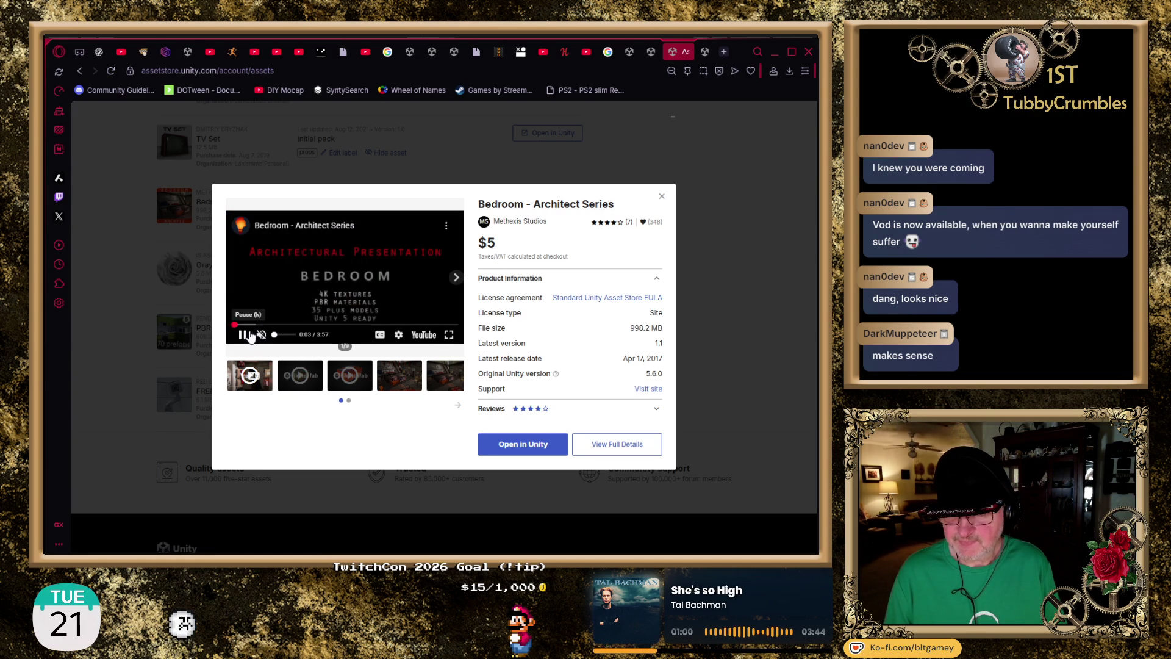
click(267, 325)
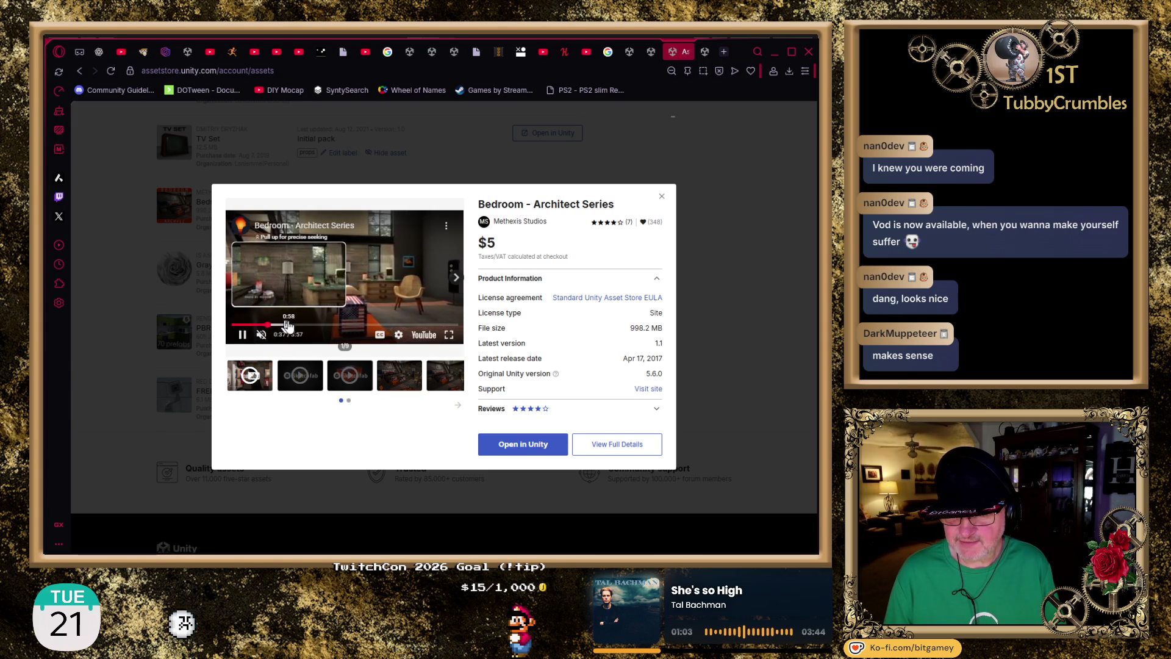
click(298, 325)
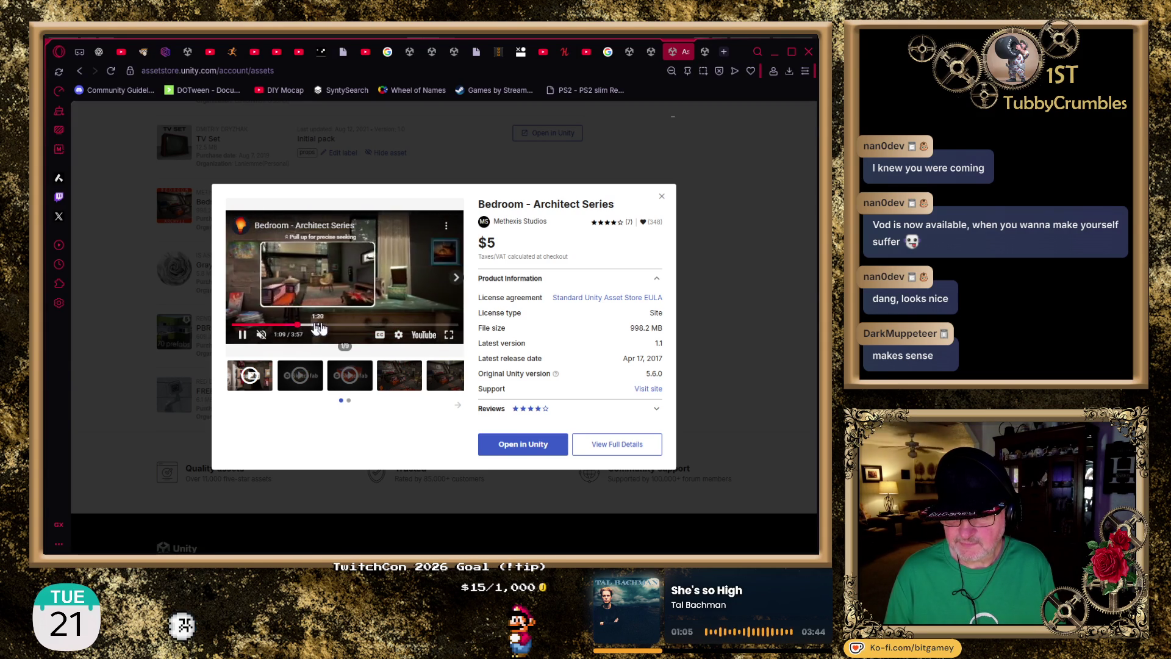
click(332, 325)
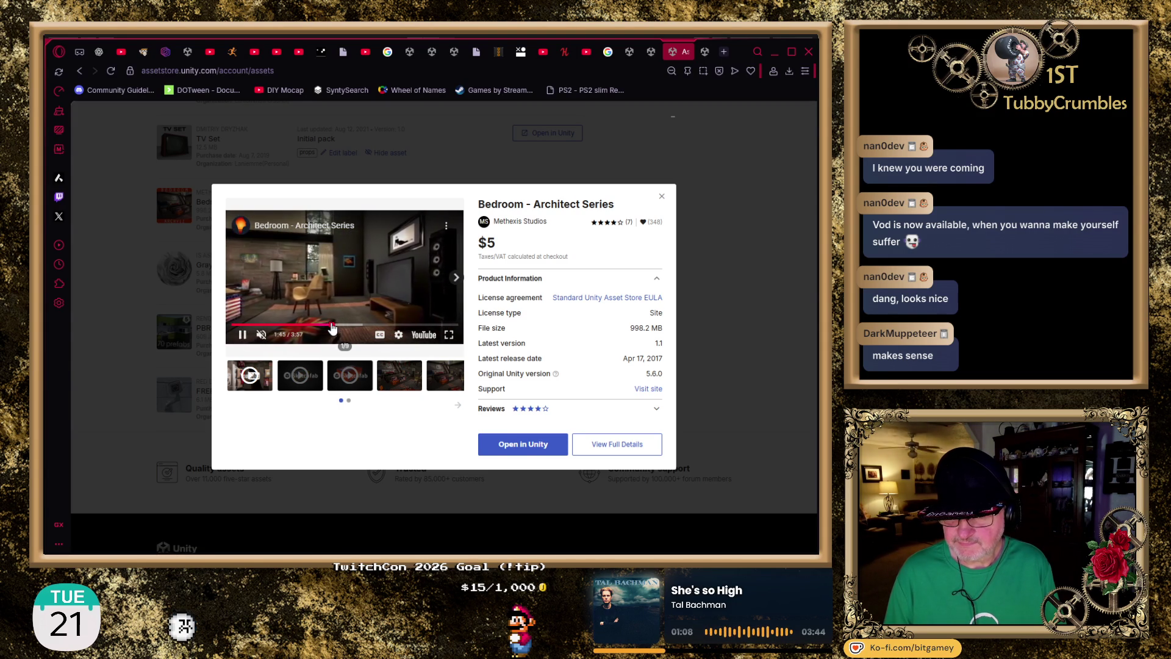
- Close the Bedroom preview and open the PBR Modern Furniture Pack preview
click(661, 195)
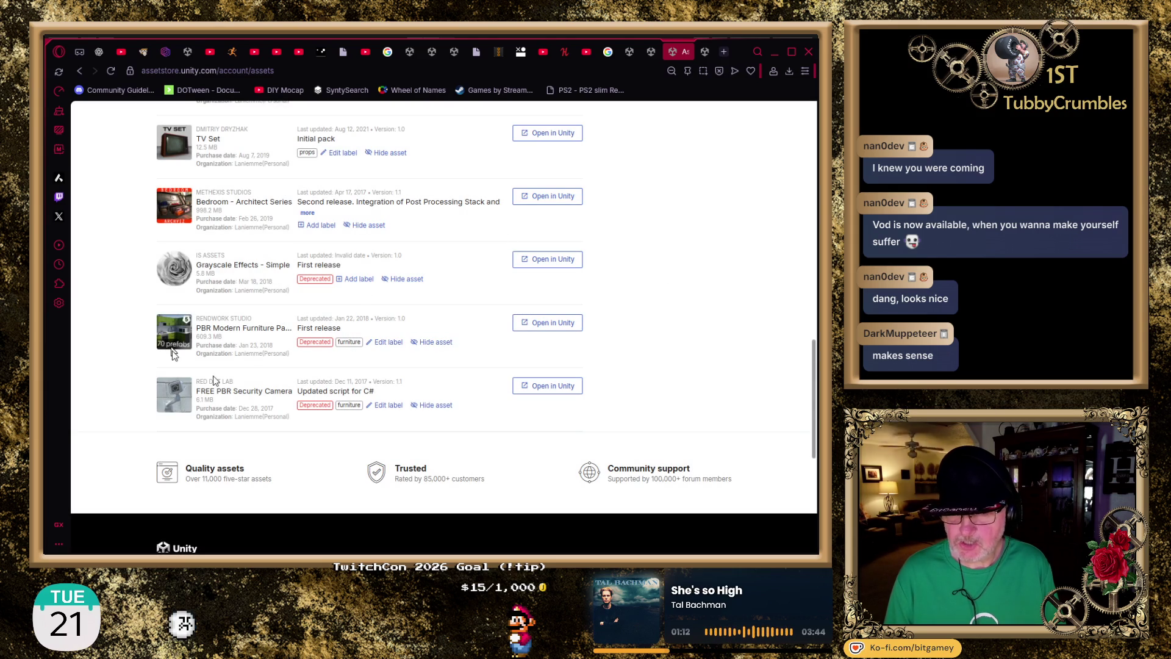
scroll(117, 303, down, 1)
scroll(118, 304, down, 1)
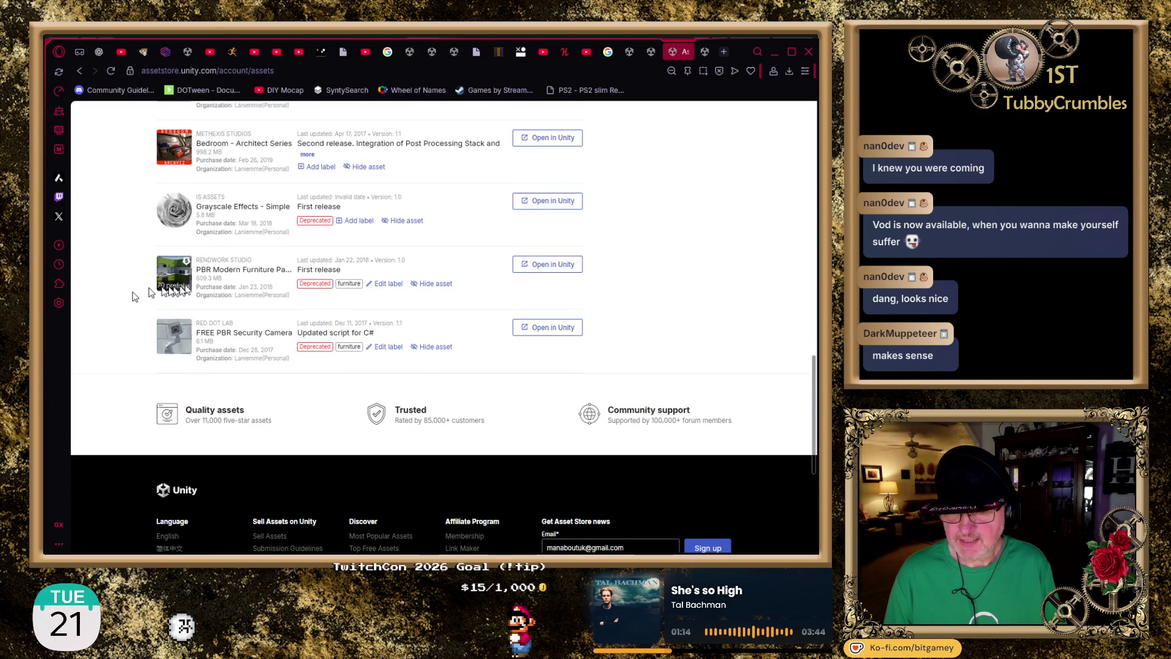
click(211, 274)
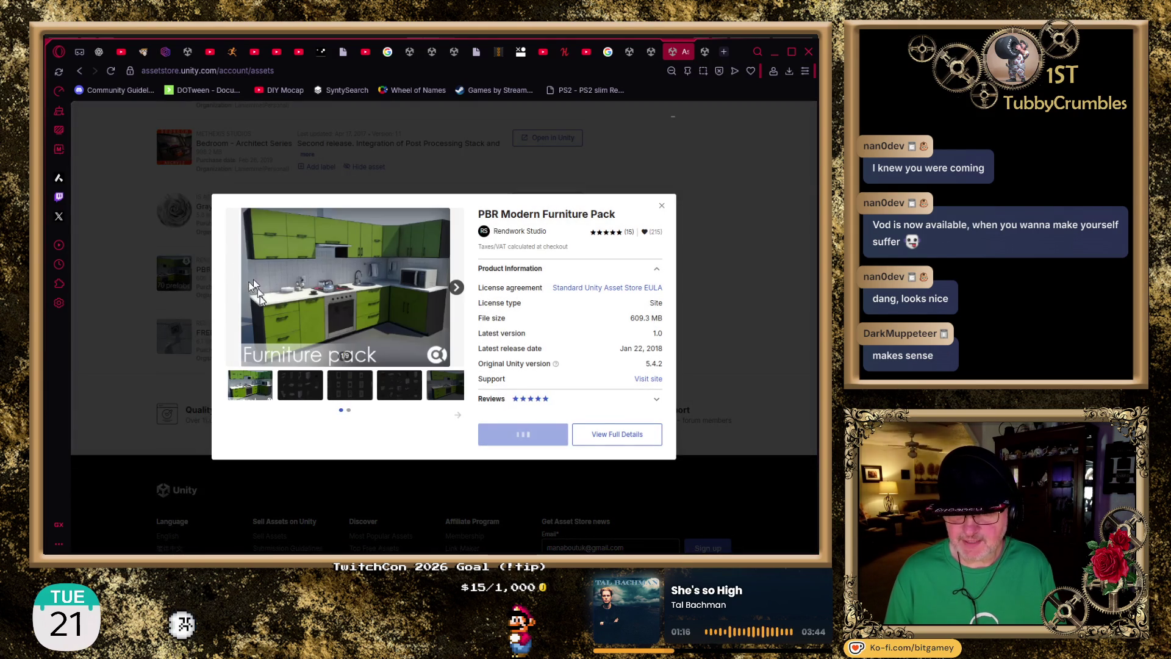
- Step through the first furniture pack gallery images, starting with the props sheet
click(313, 379)
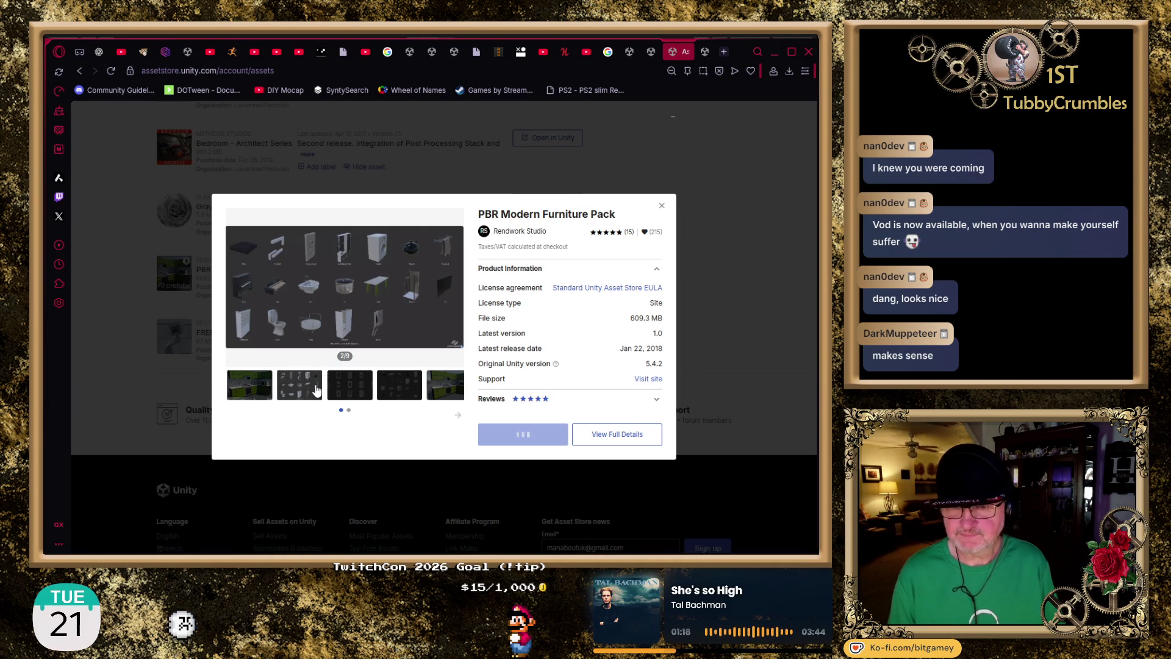
scroll(317, 390, down, 4)
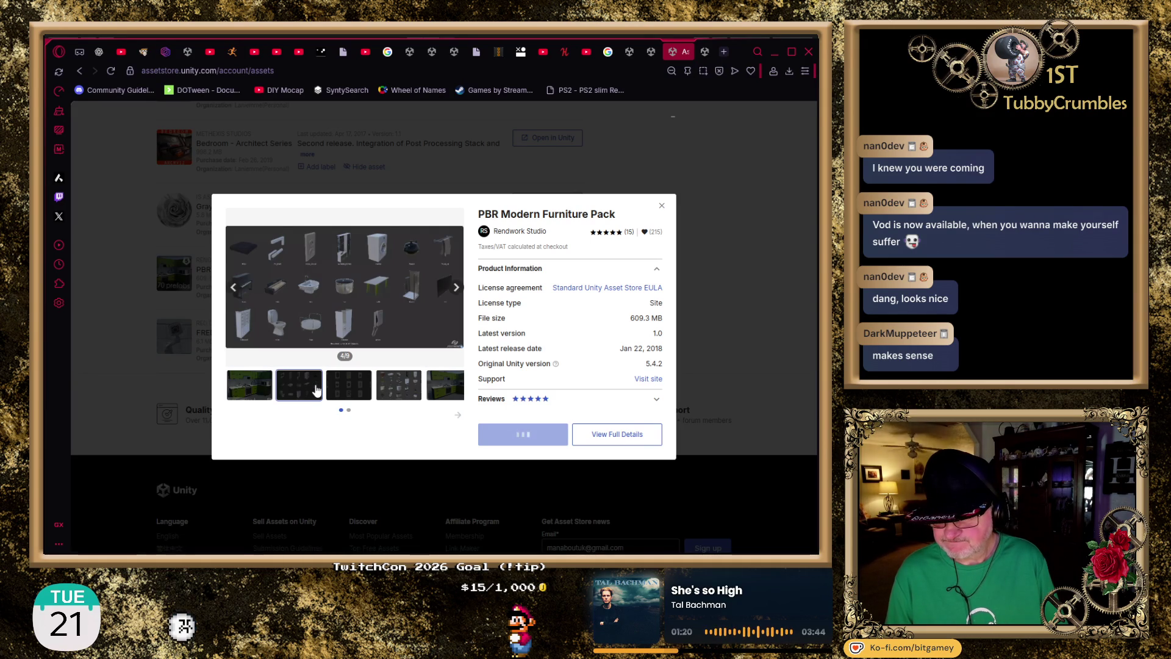
scroll(316, 391, down, 3)
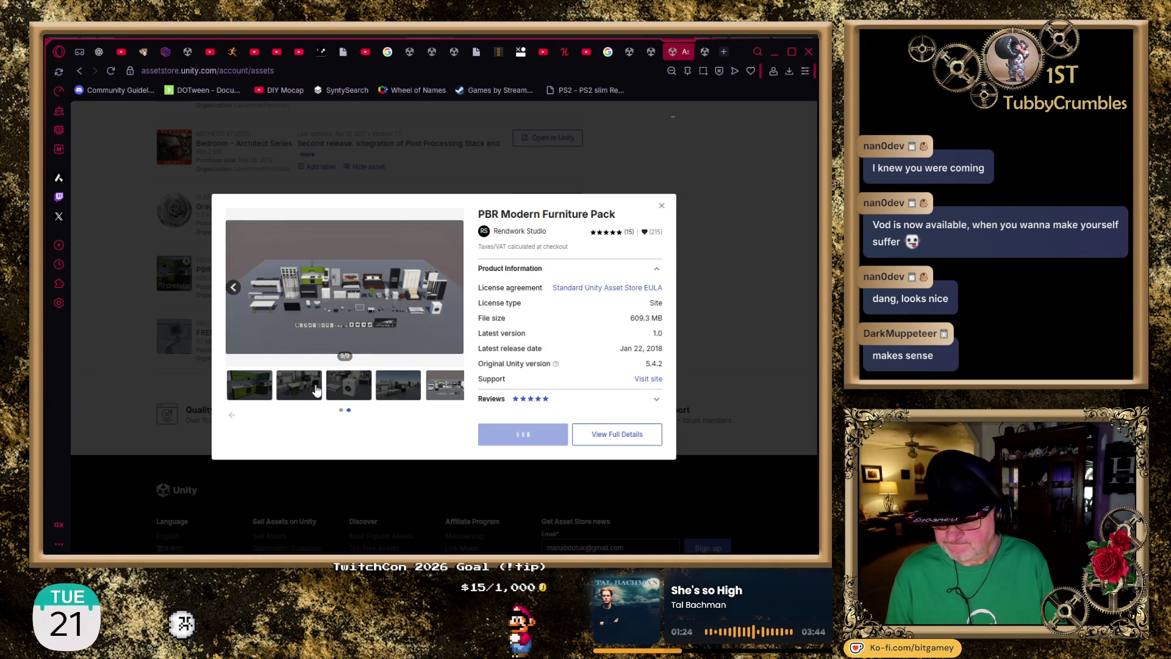
scroll(316, 390, up, 8)
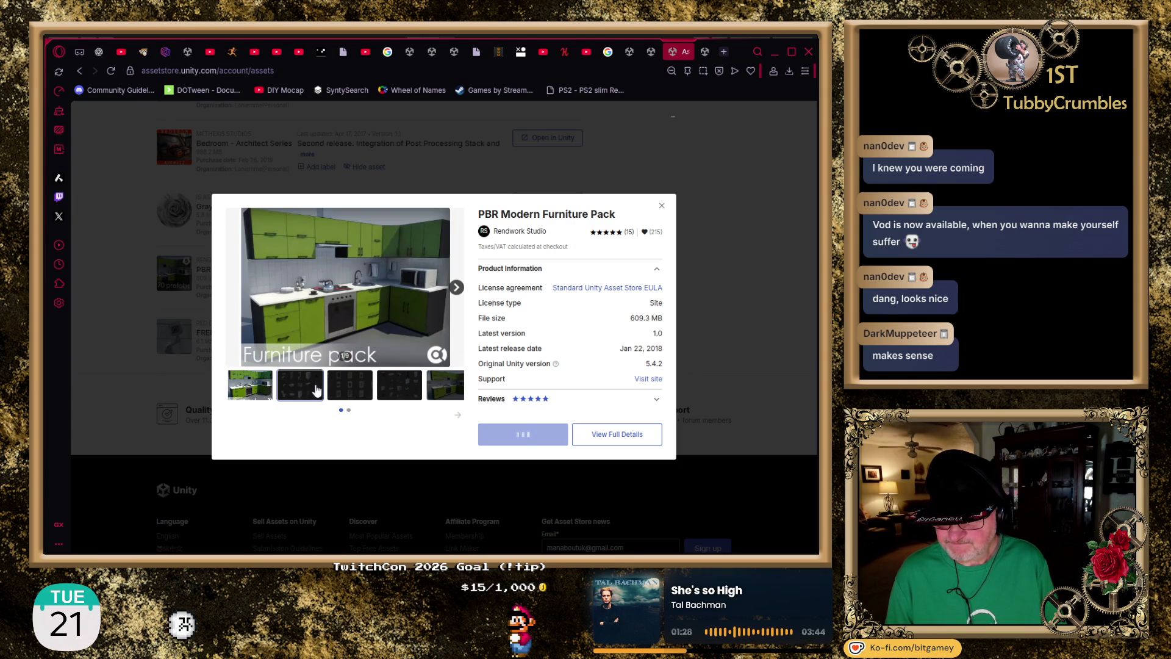
scroll(316, 390, down, 2)
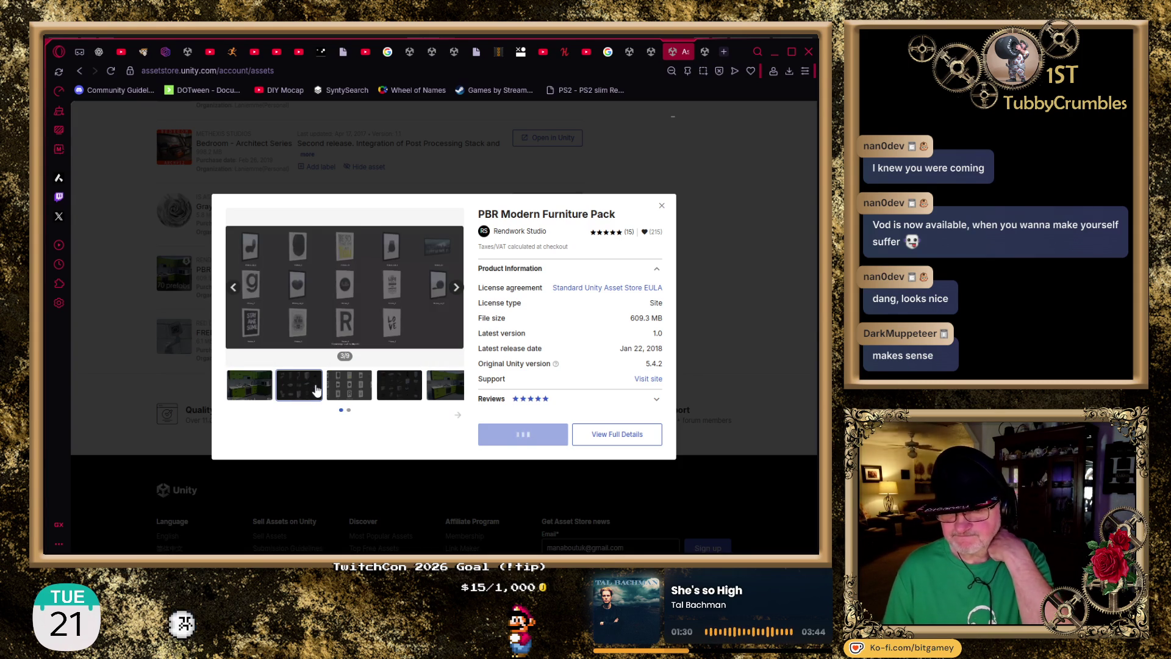
click(348, 387)
click(399, 389)
click(441, 393)
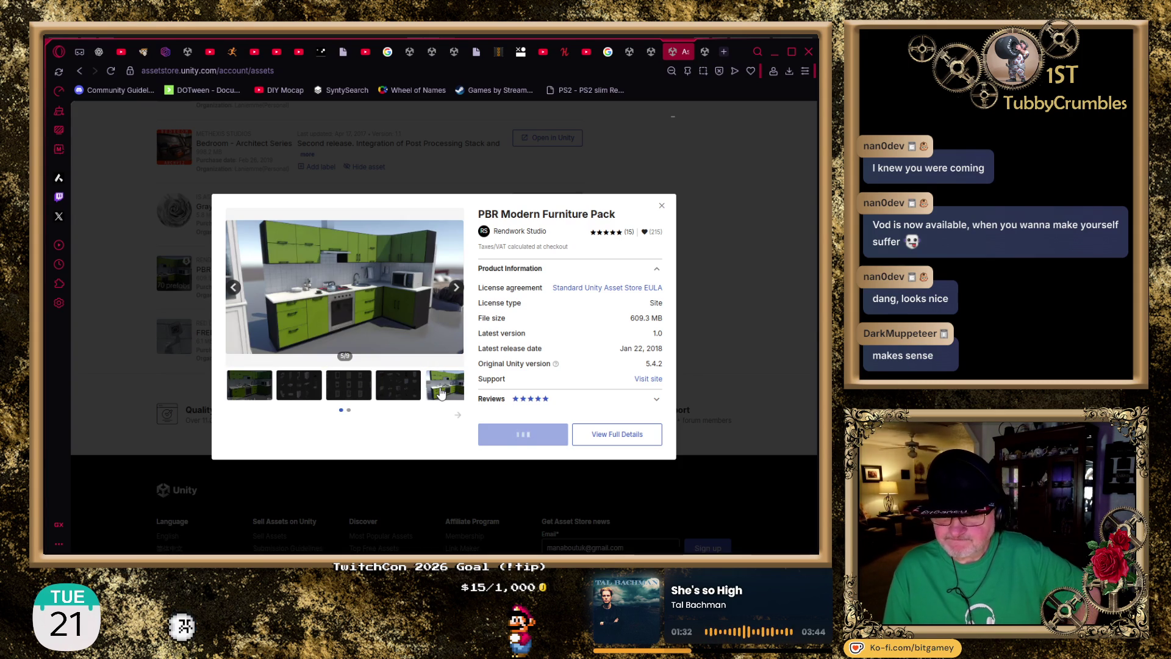
- View the washing machine, dining table, overview and final images, then close the dialog
click(349, 410)
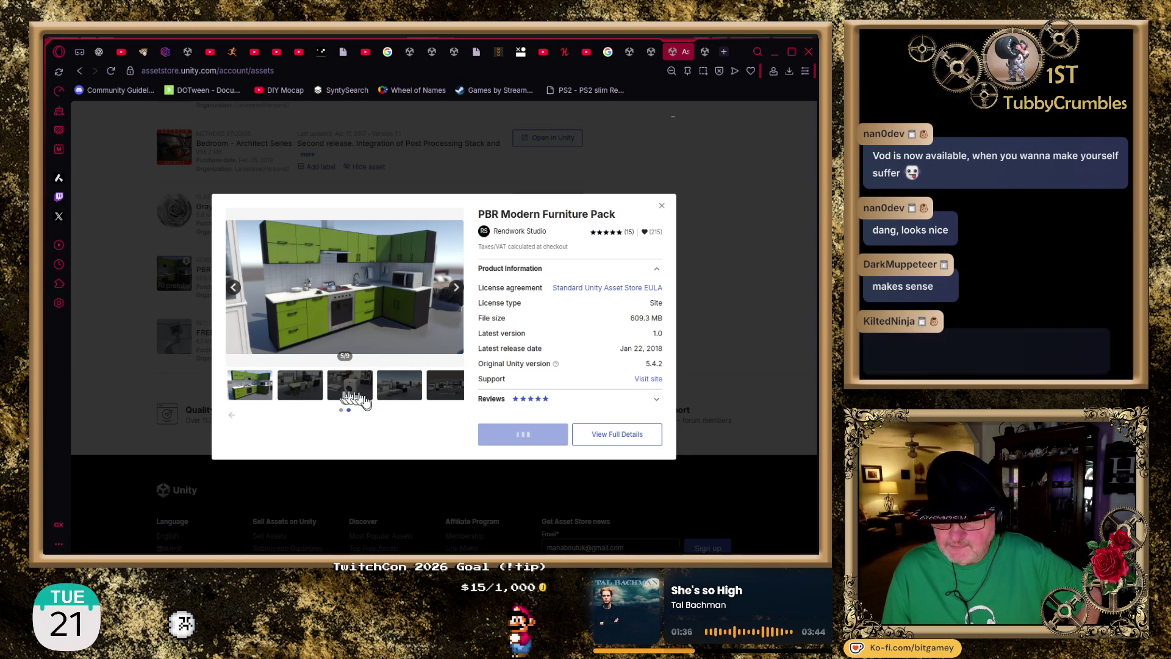
click(299, 385)
click(349, 386)
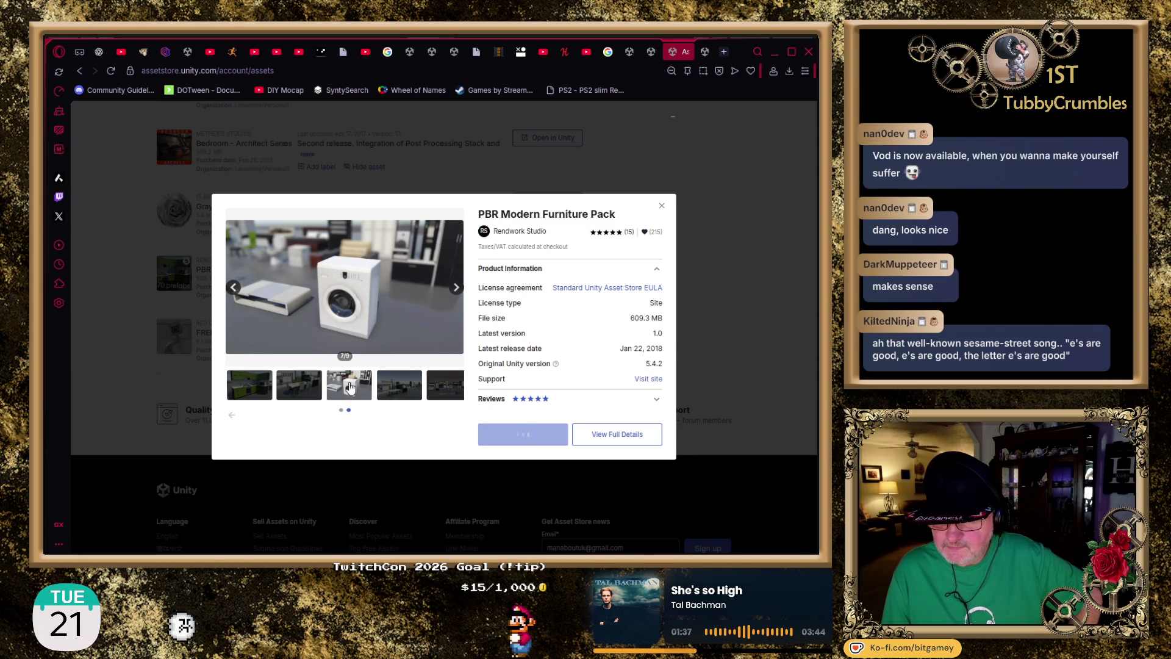
click(311, 385)
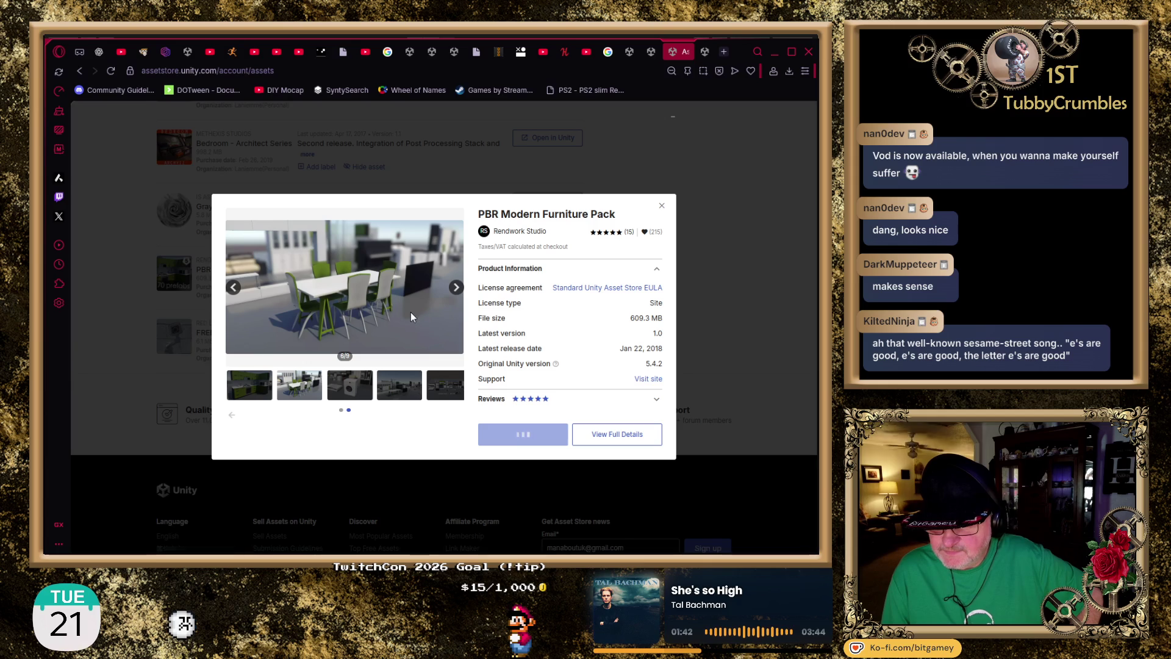
click(398, 390)
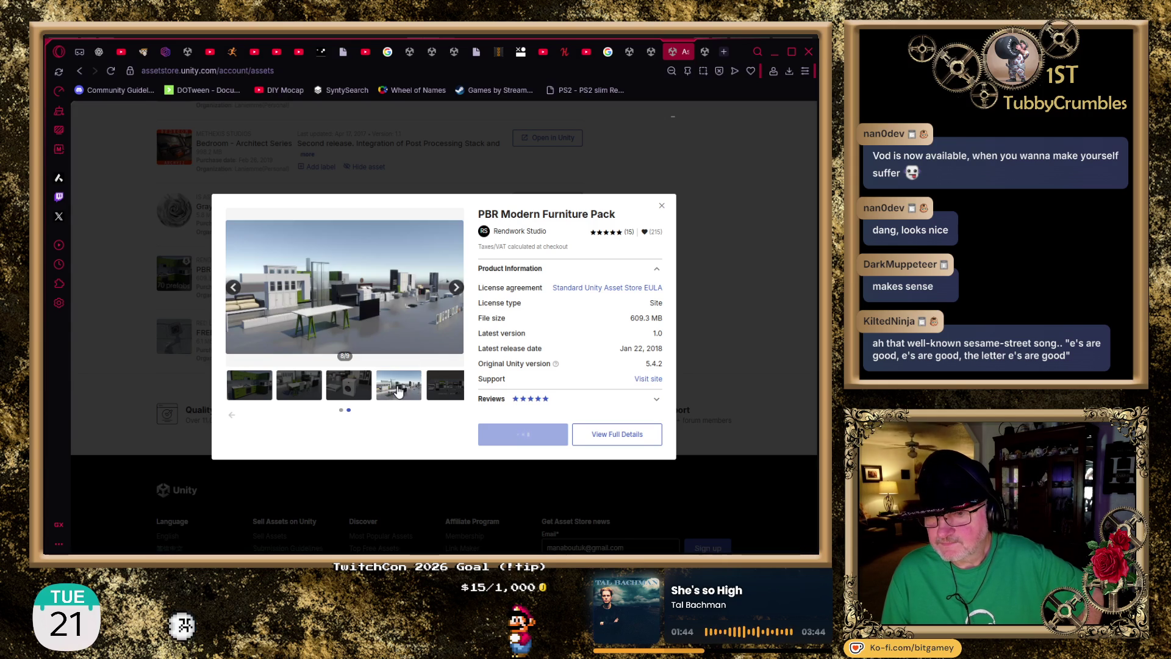
click(451, 386)
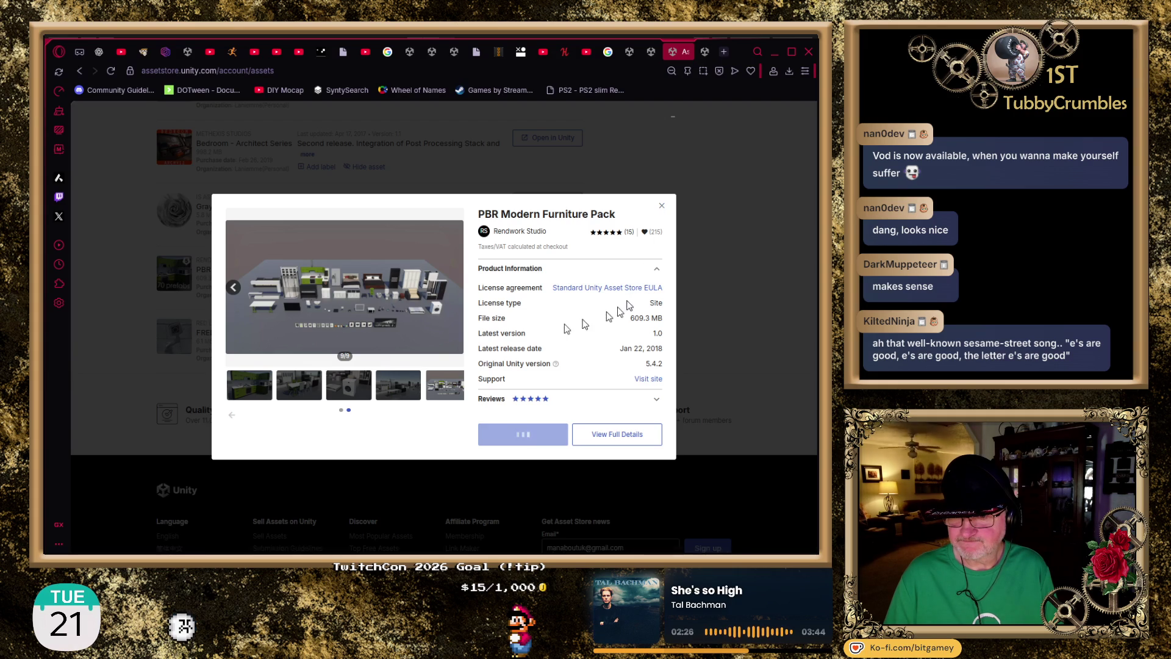
click(662, 205)
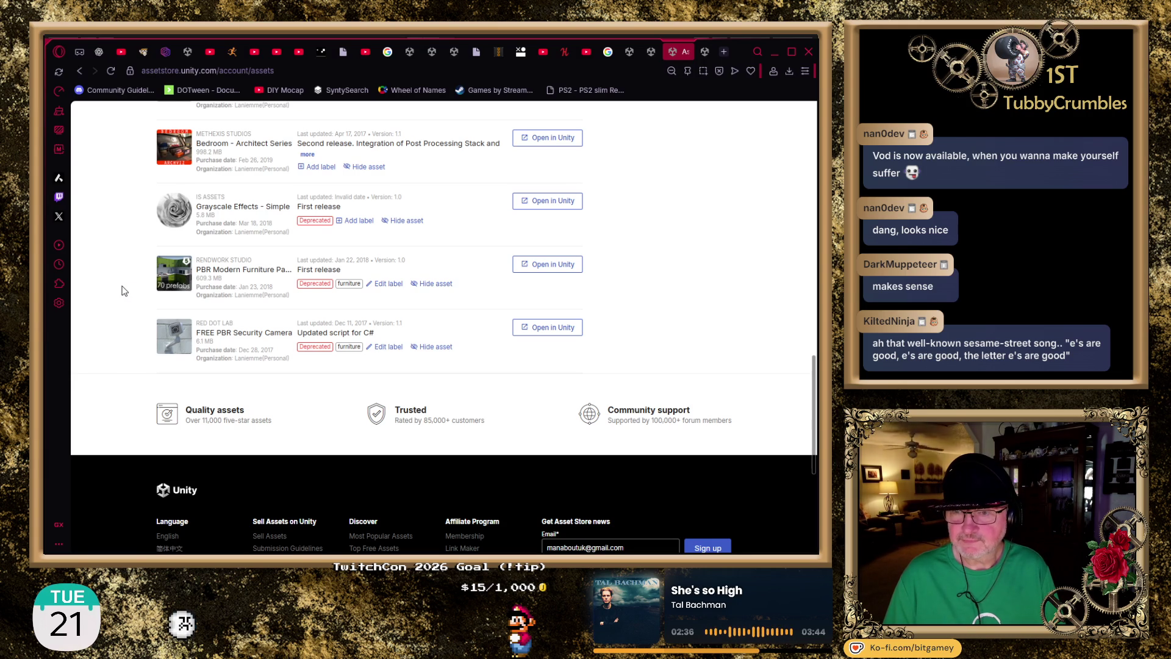
- Replace the tv filter with a 'television' search in My Assets
scroll(122, 290, up, 15)
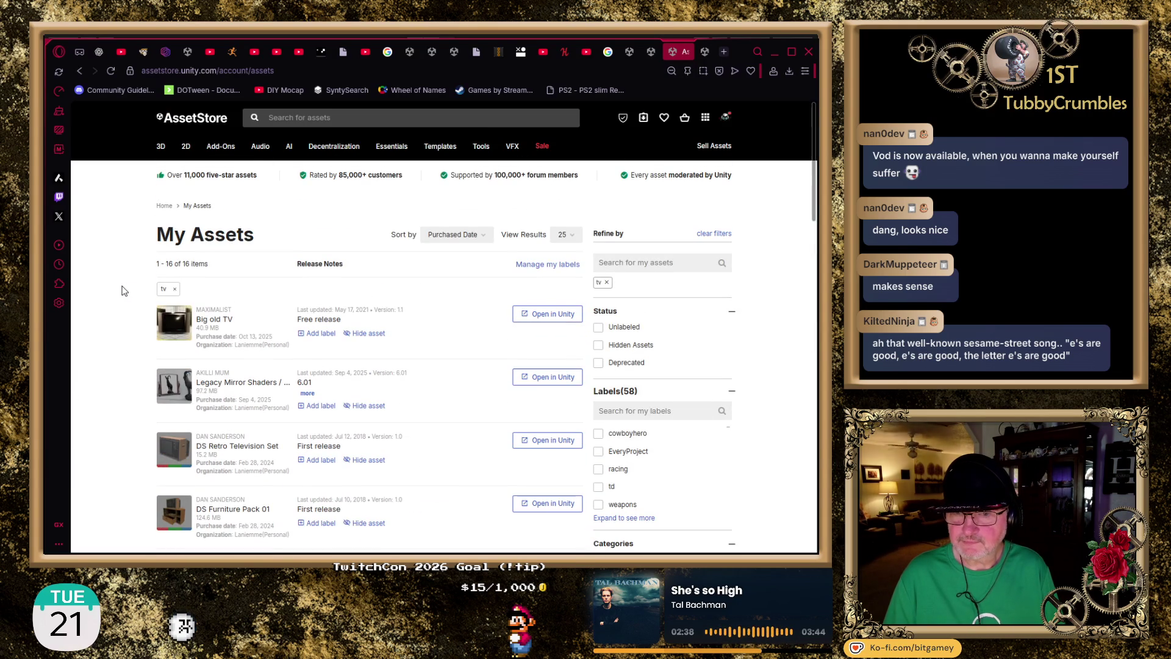
click(175, 289)
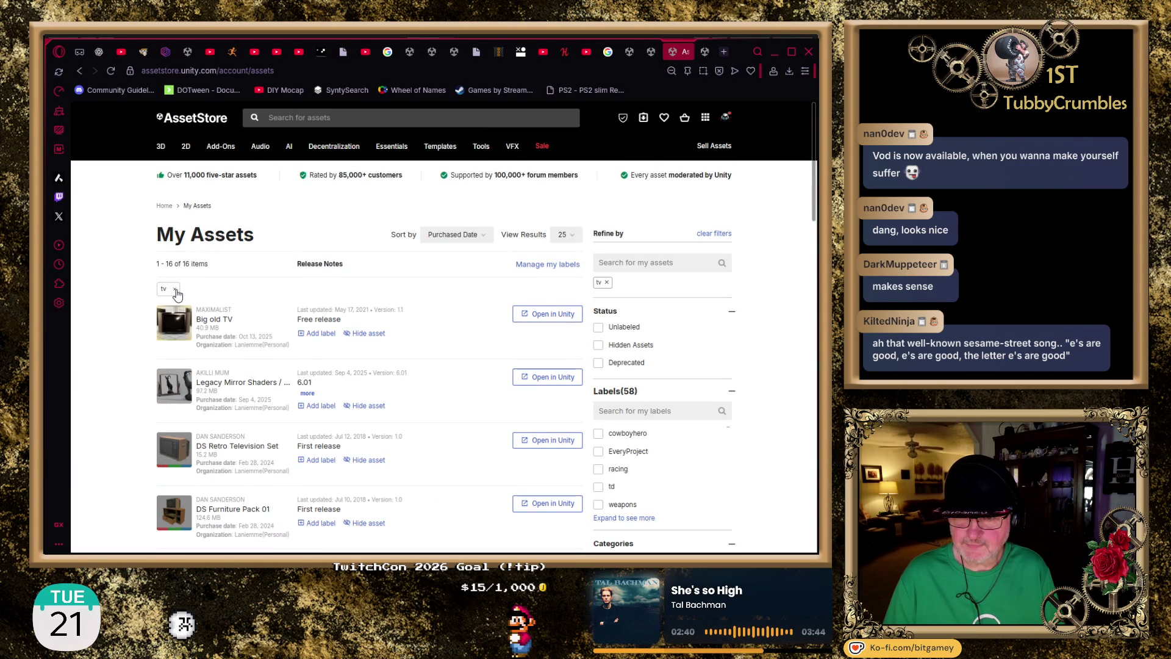
click(641, 261)
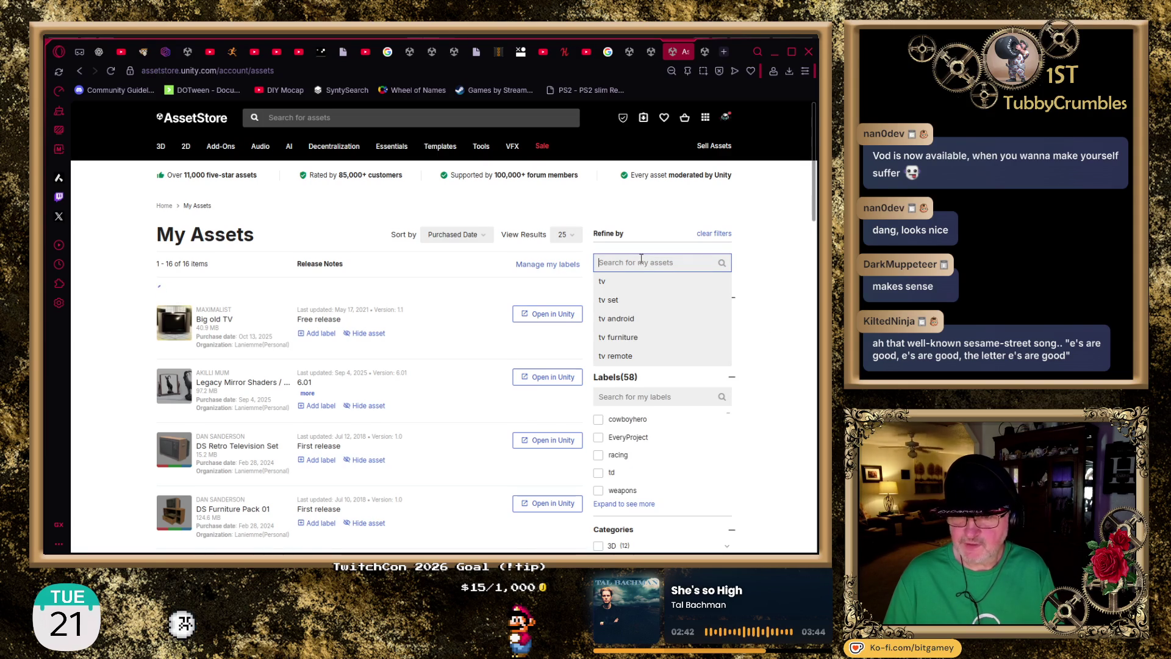
text(television)
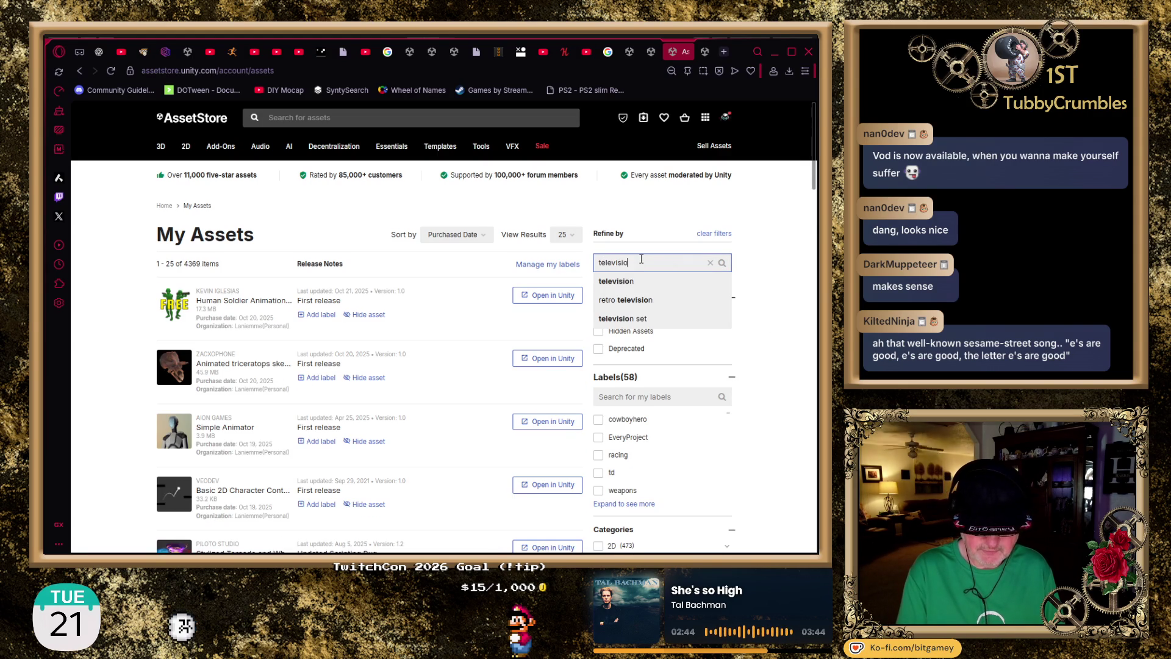
key(Return)
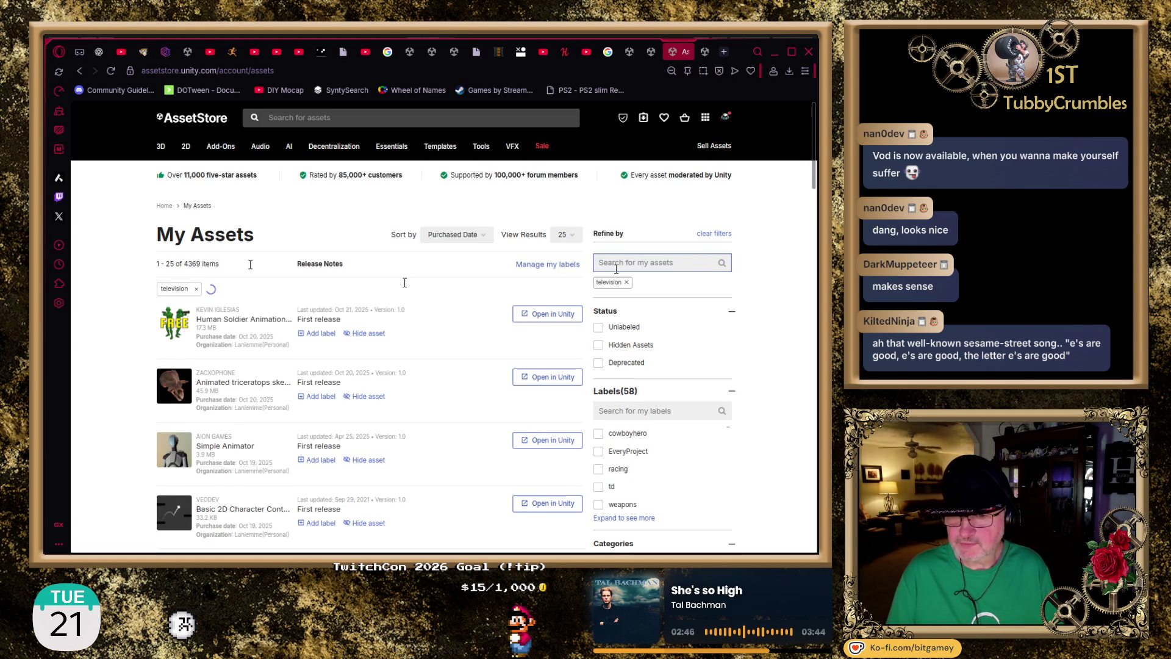
- Reopen the PBR Modern Furniture Pack details from the 16 filtered results
scroll(112, 304, down, 3)
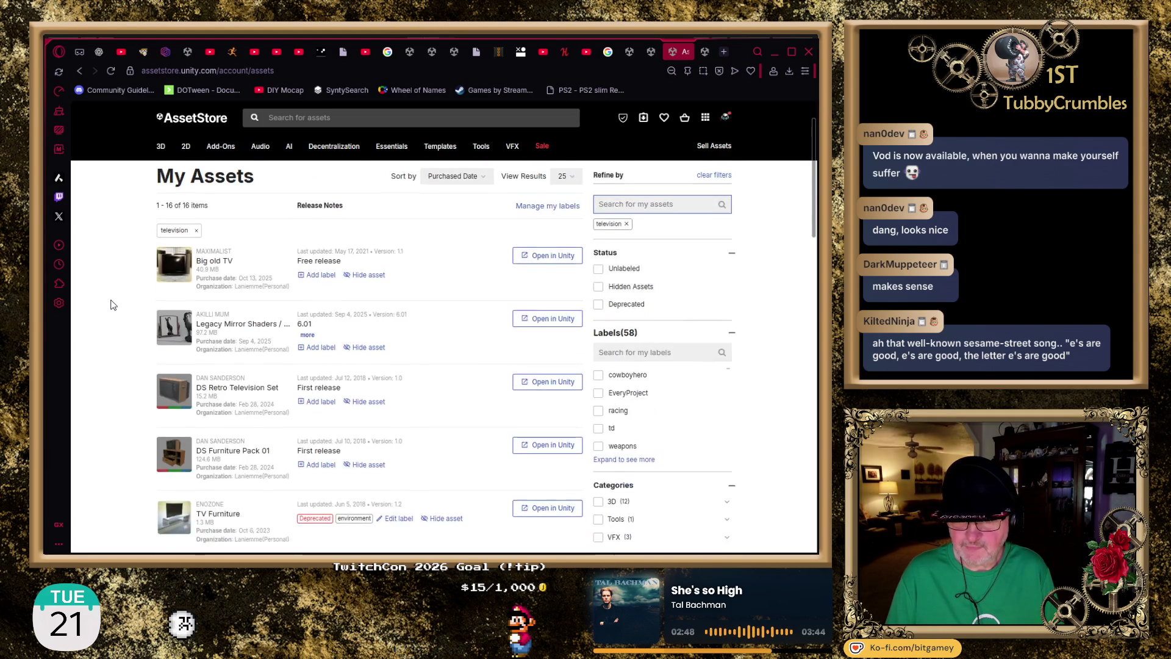
scroll(113, 302, down, 3)
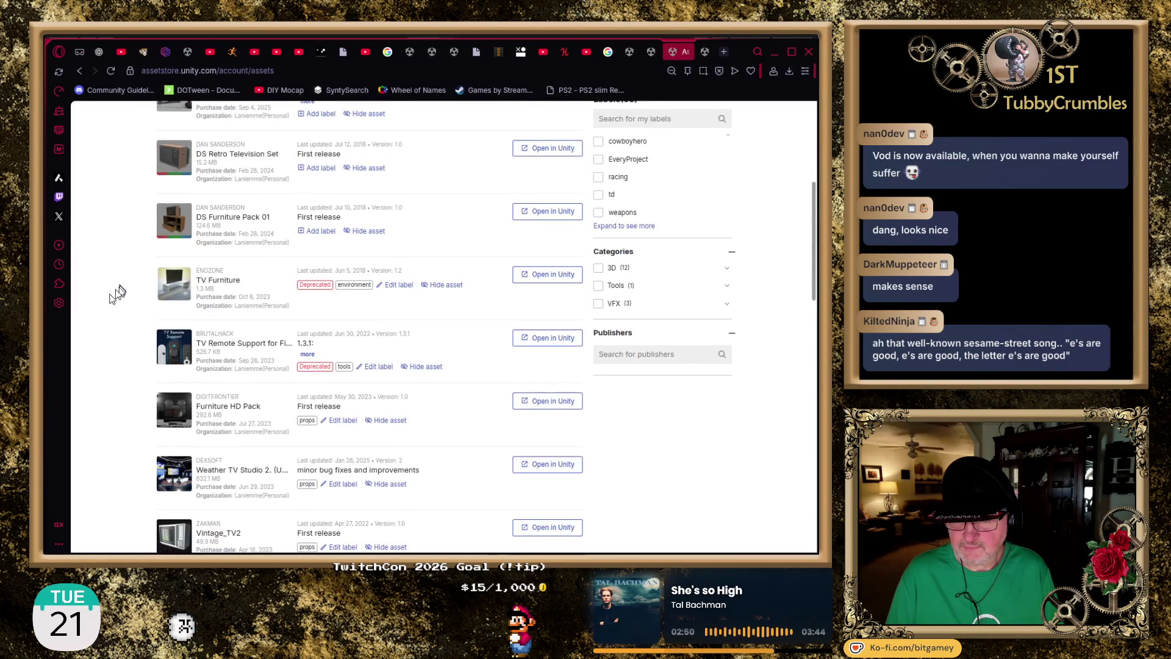
scroll(120, 290, down, 3)
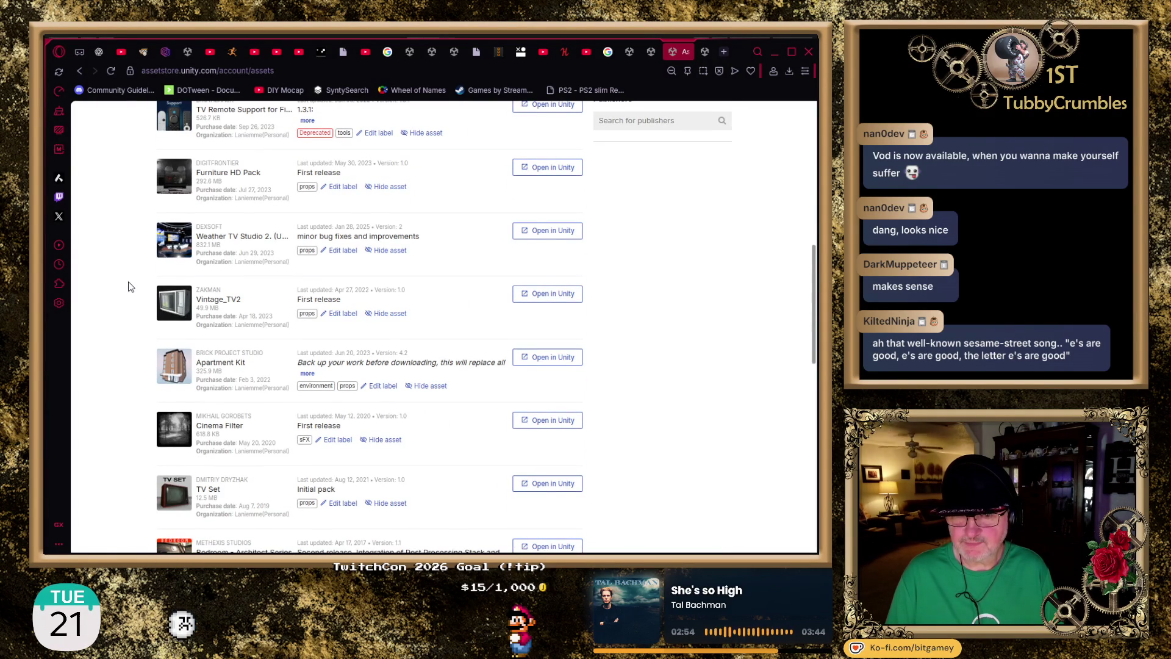
scroll(125, 286, down, 2)
scroll(128, 287, down, 4)
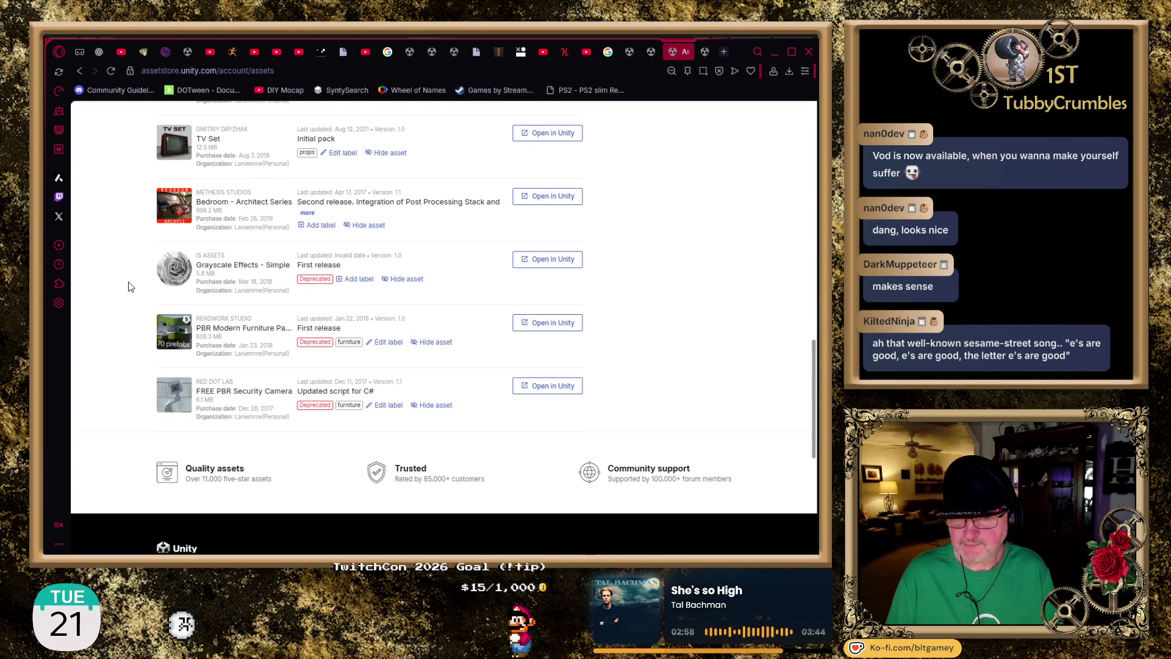
click(222, 329)
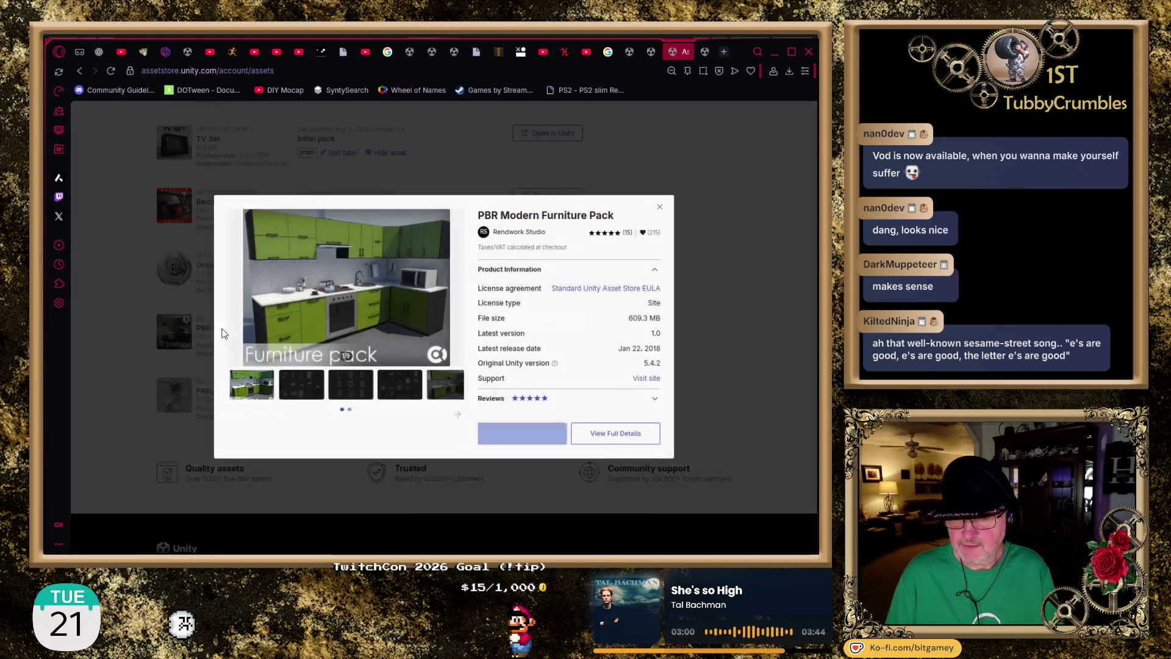
- Close the PBR Modern Furniture Pack details popup
mouse_move(307, 313)
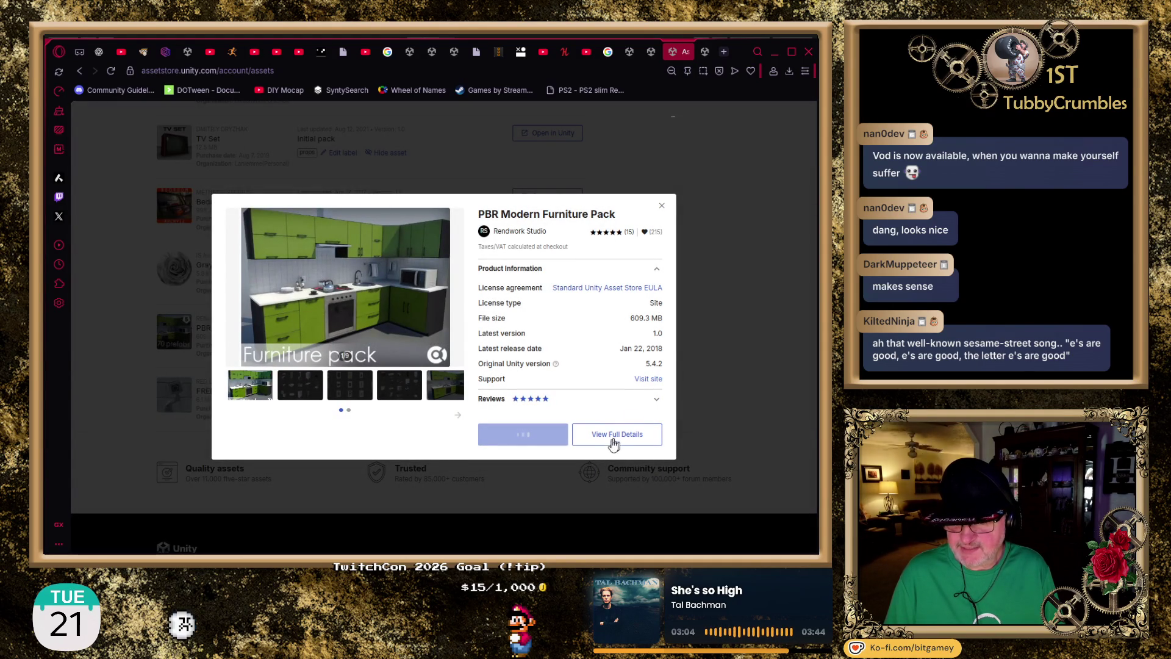
click(661, 206)
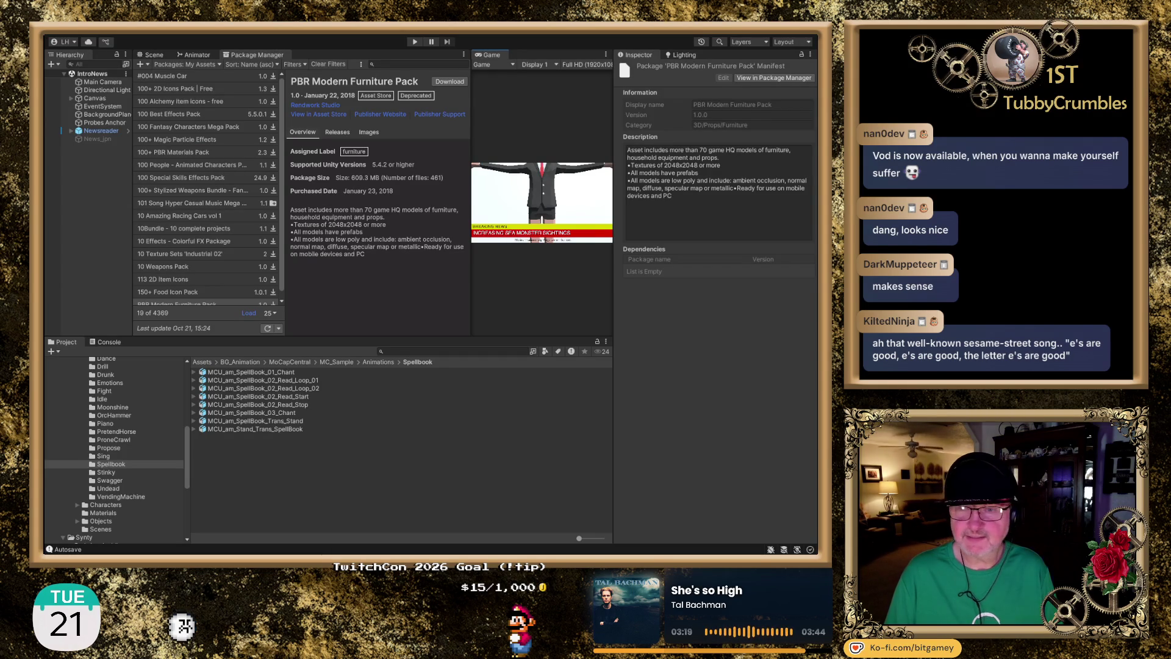
- Download the 609.3 MB PBR Modern Furniture Pack in Package Manager
click(451, 83)
click(451, 82)
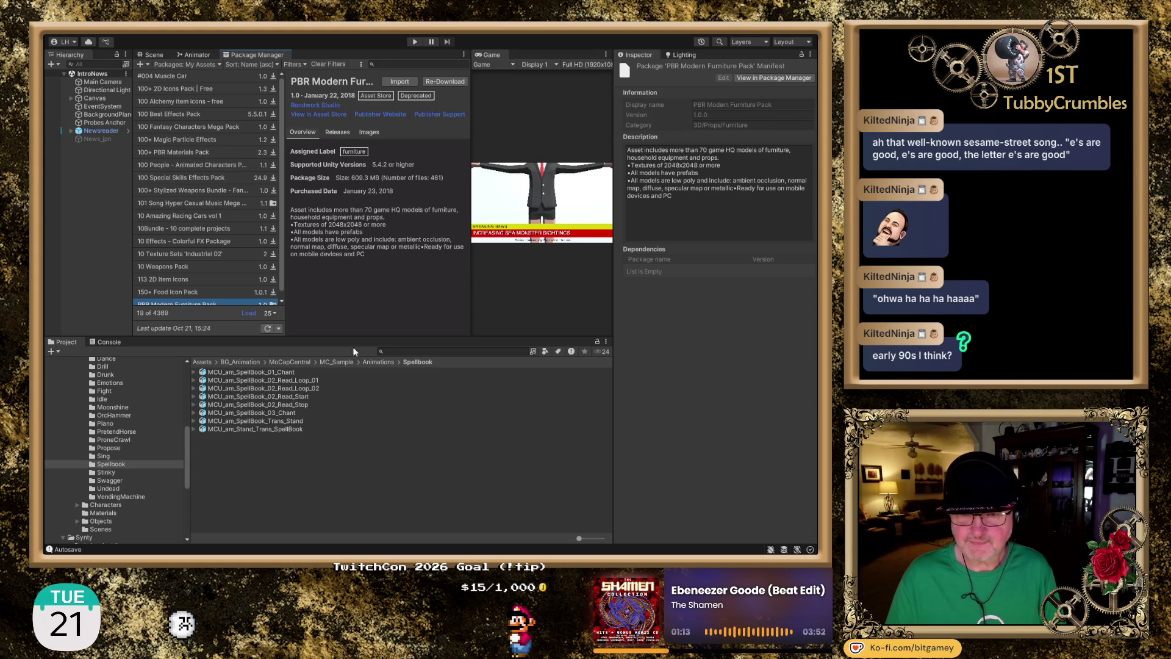
scroll(248, 273, down, 1)
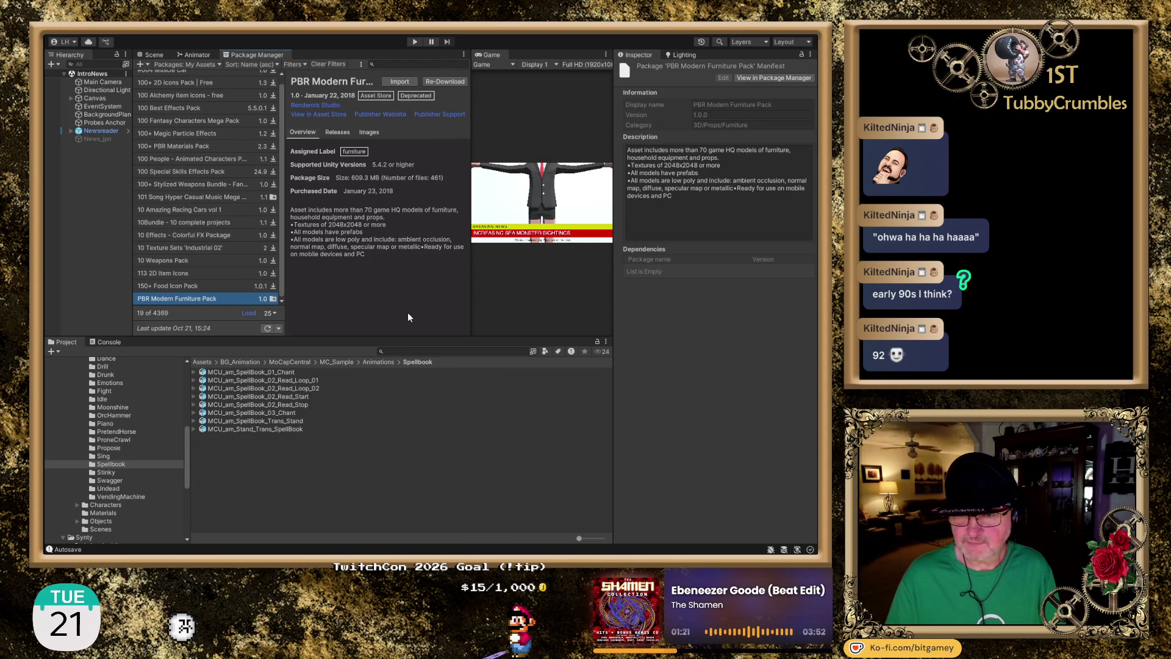
scroll(157, 444, down, 10)
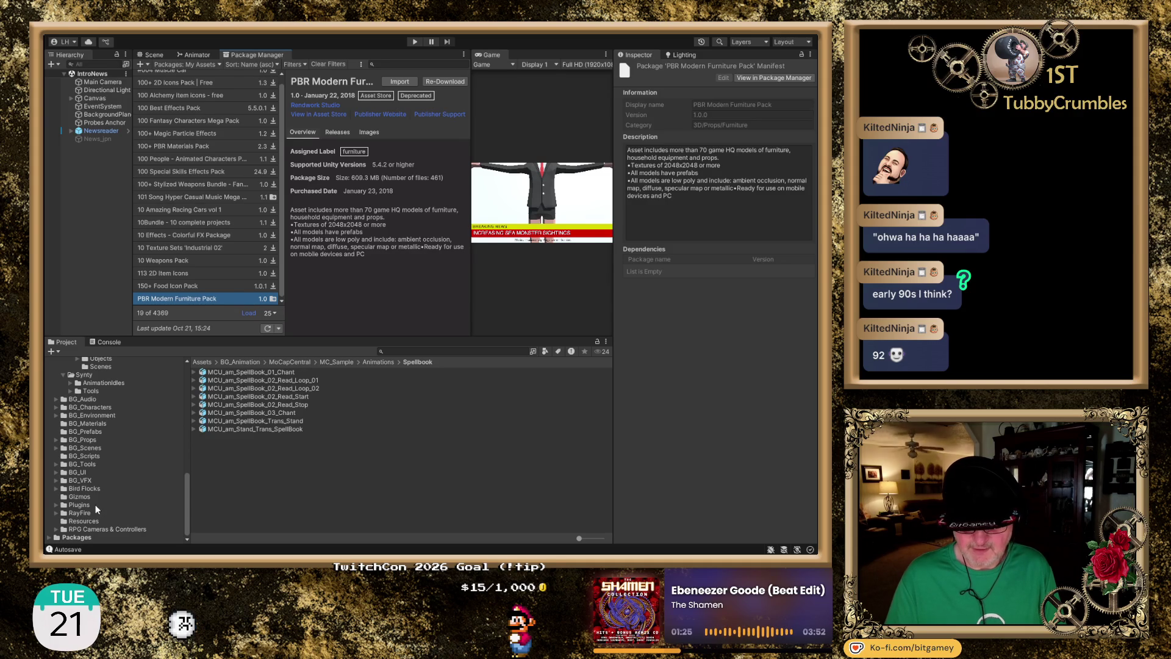
scroll(105, 456, up, 15)
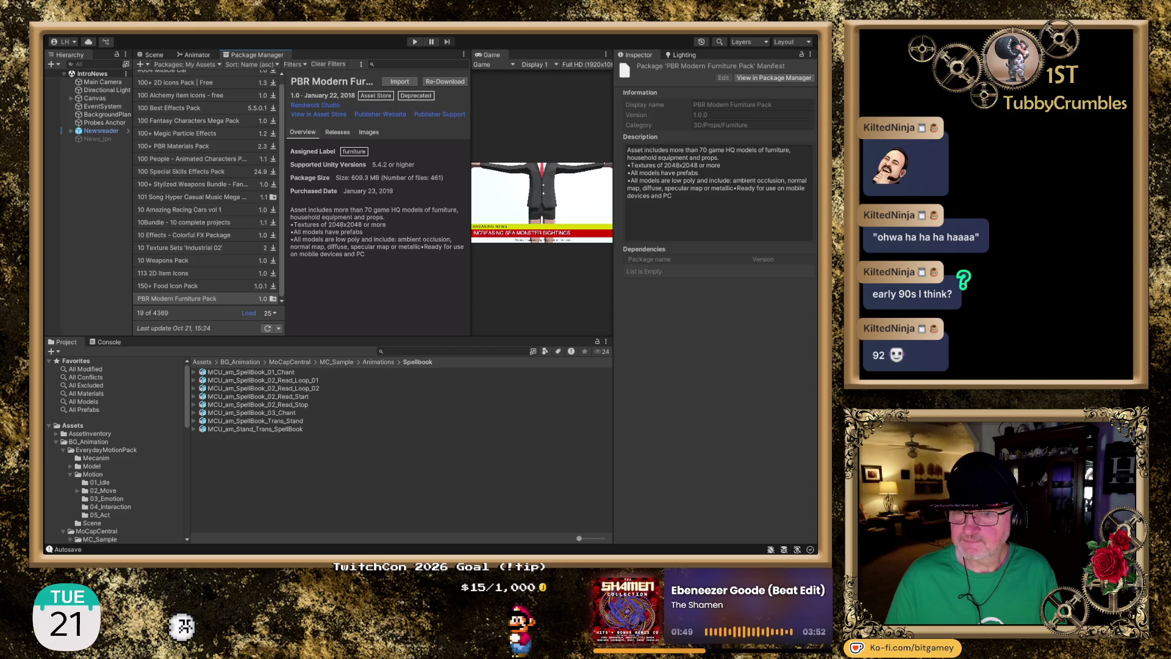
click(372, 273)
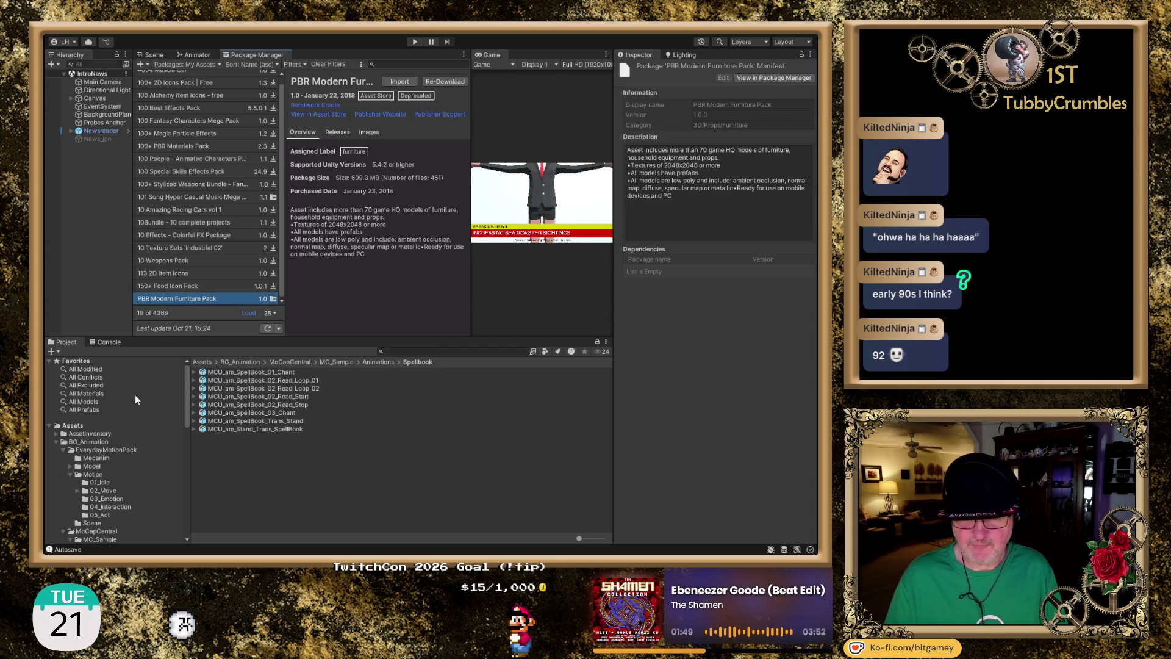
- Browse the AssetInventory, Gizmos, RayFire, Resources and Plugins folders, ending in BG_VFX
click(107, 433)
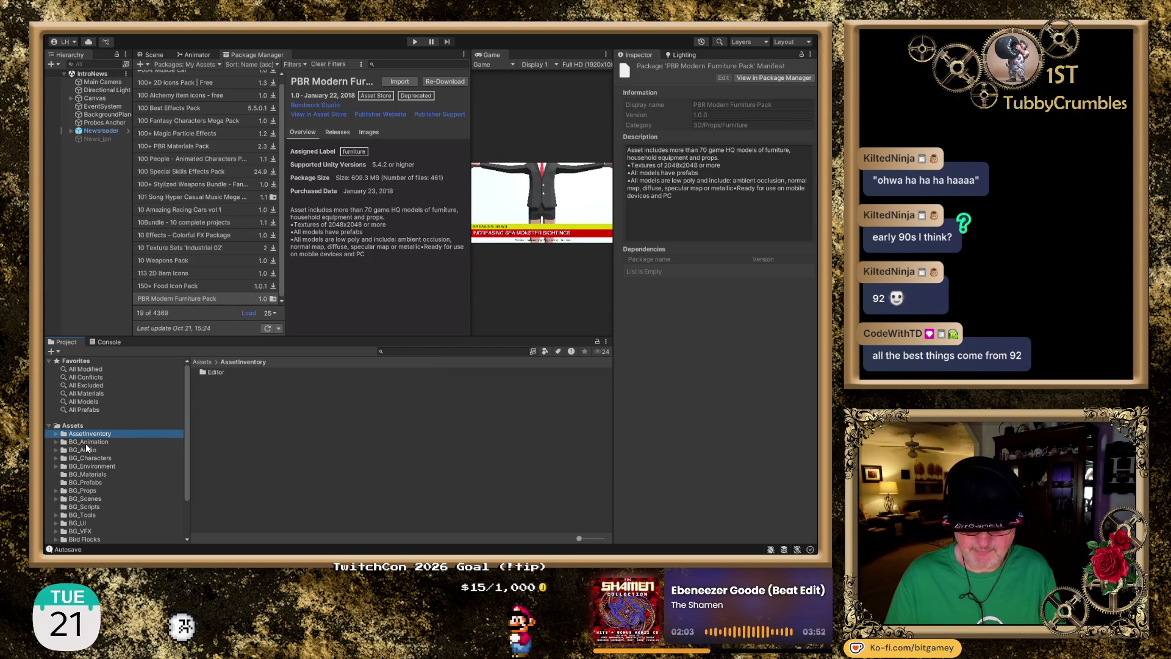
click(56, 442)
scroll(86, 447, down, 2)
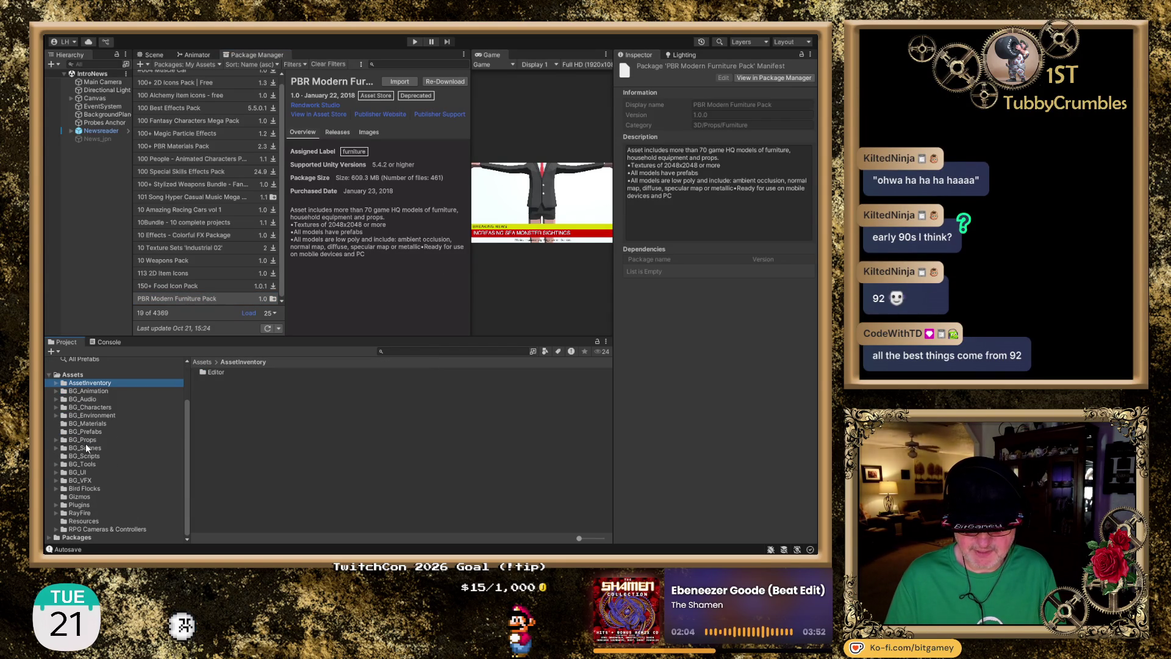
click(82, 496)
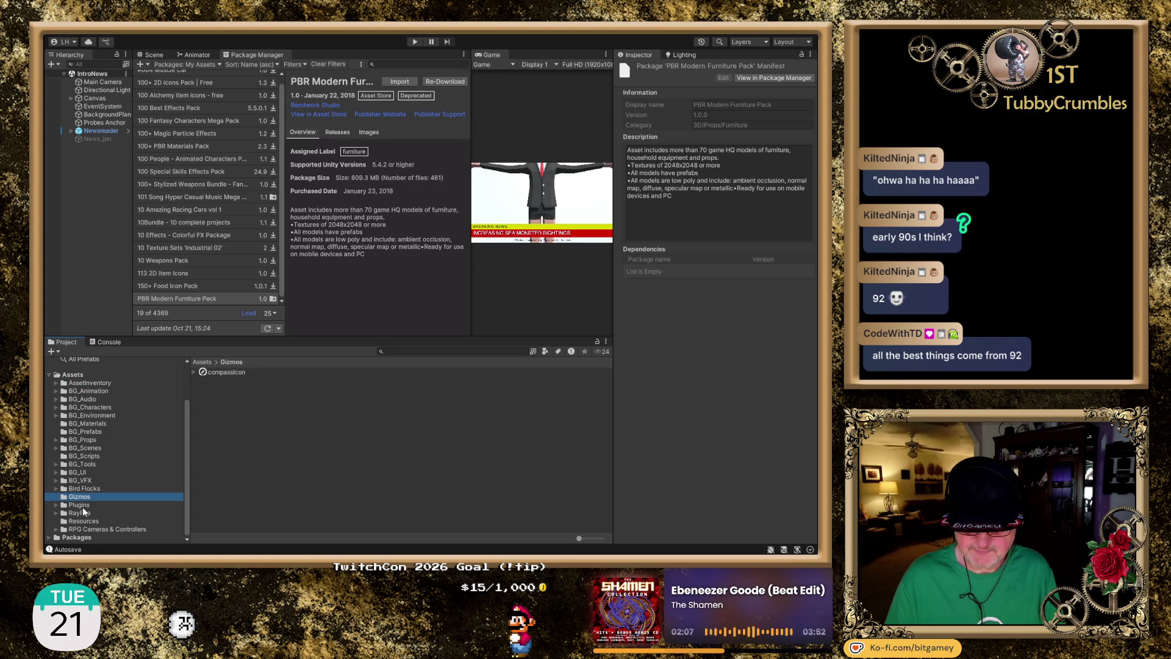
click(85, 512)
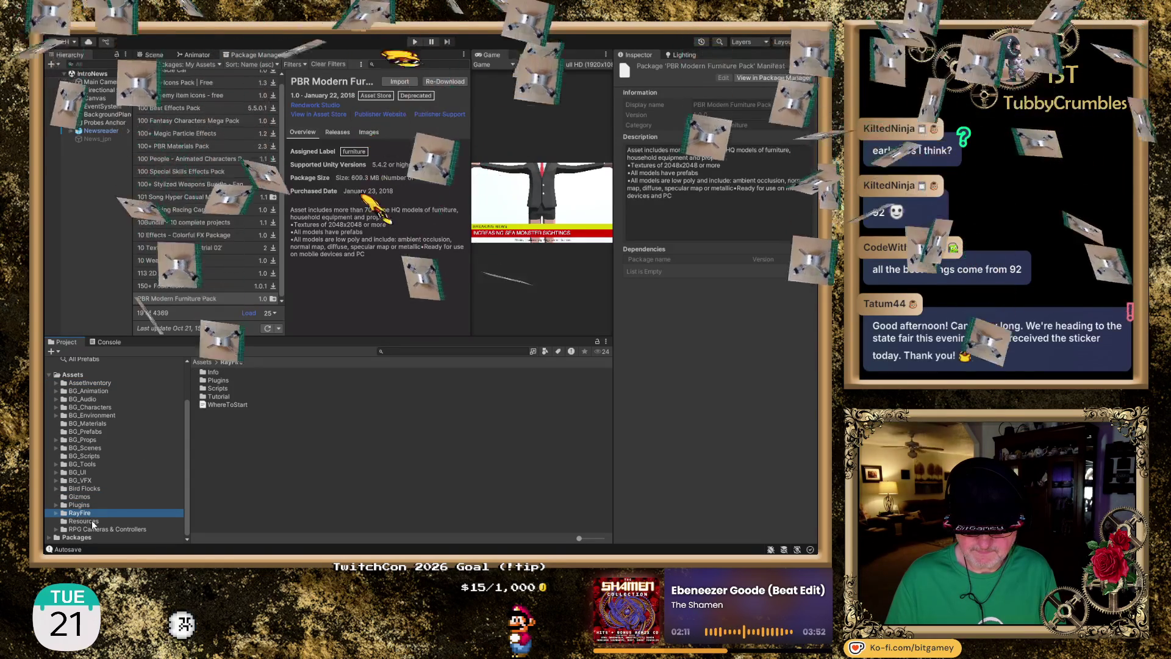
click(92, 522)
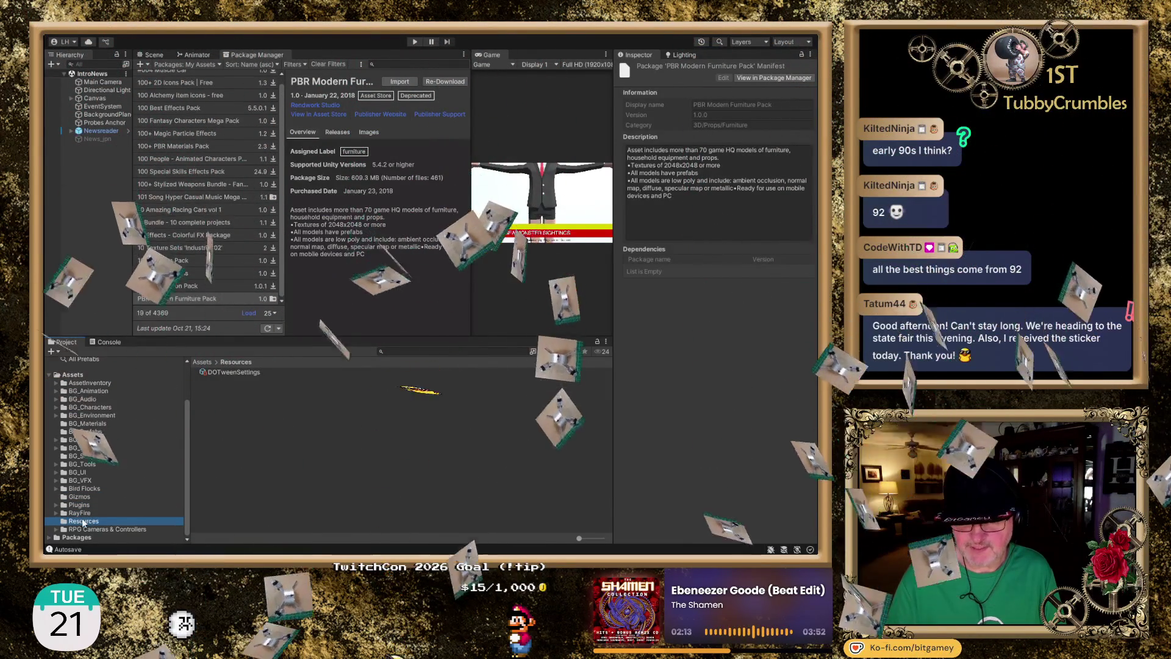
click(80, 505)
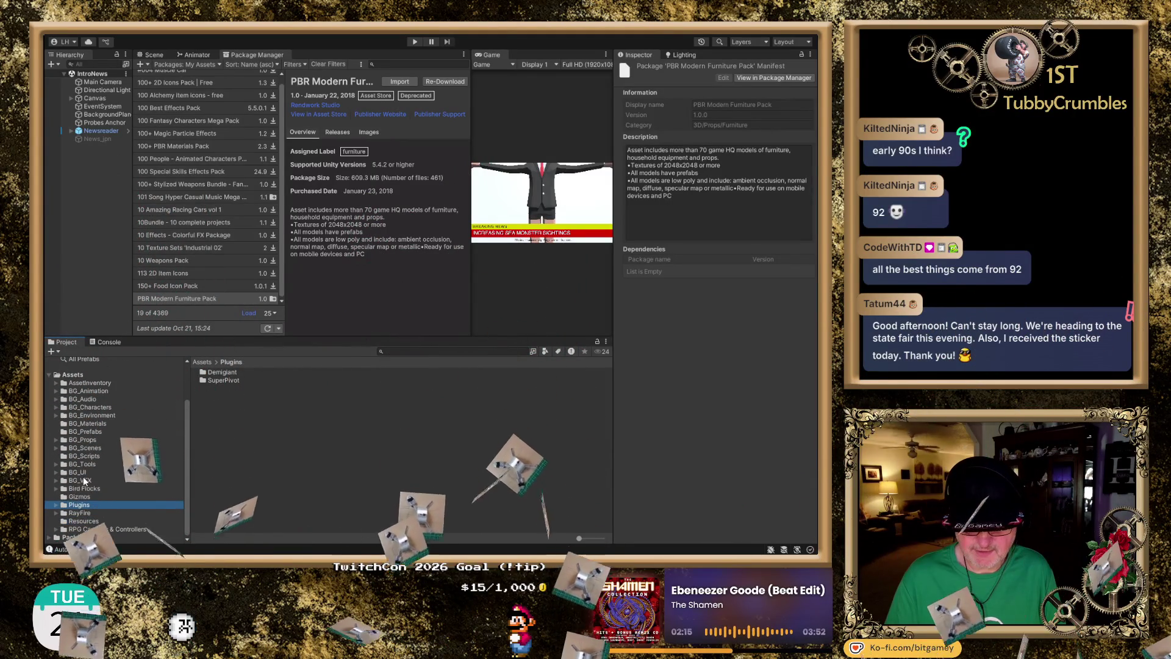
click(86, 481)
click(75, 512)
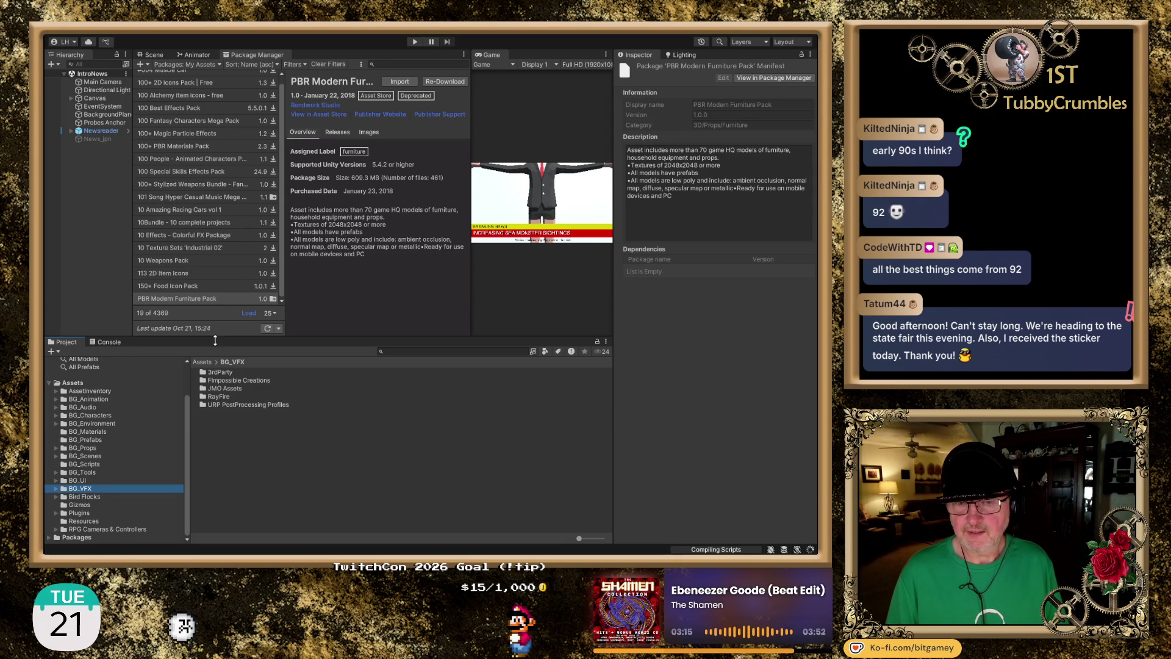
click(404, 82)
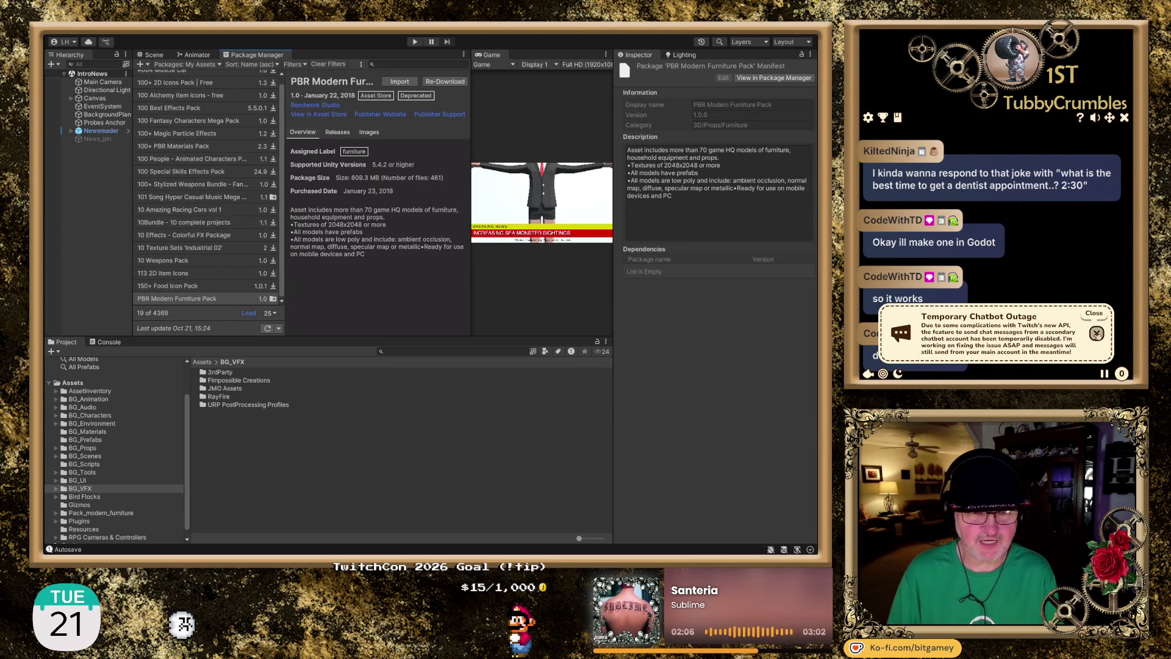
click(1096, 333)
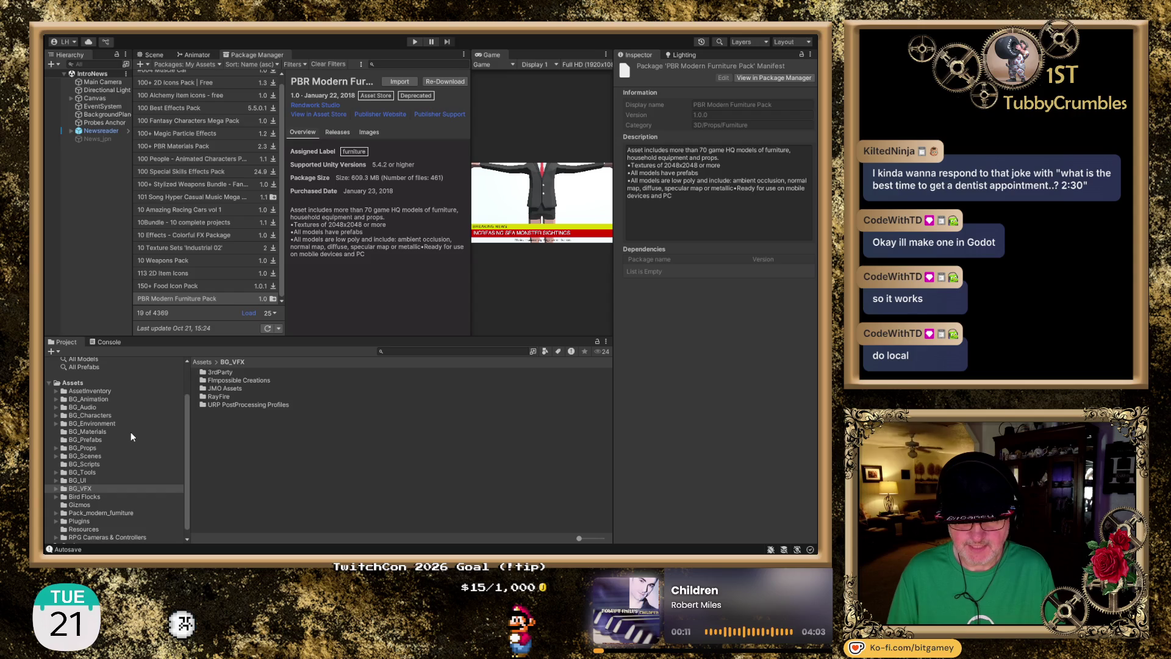
scroll(131, 432, down, 1)
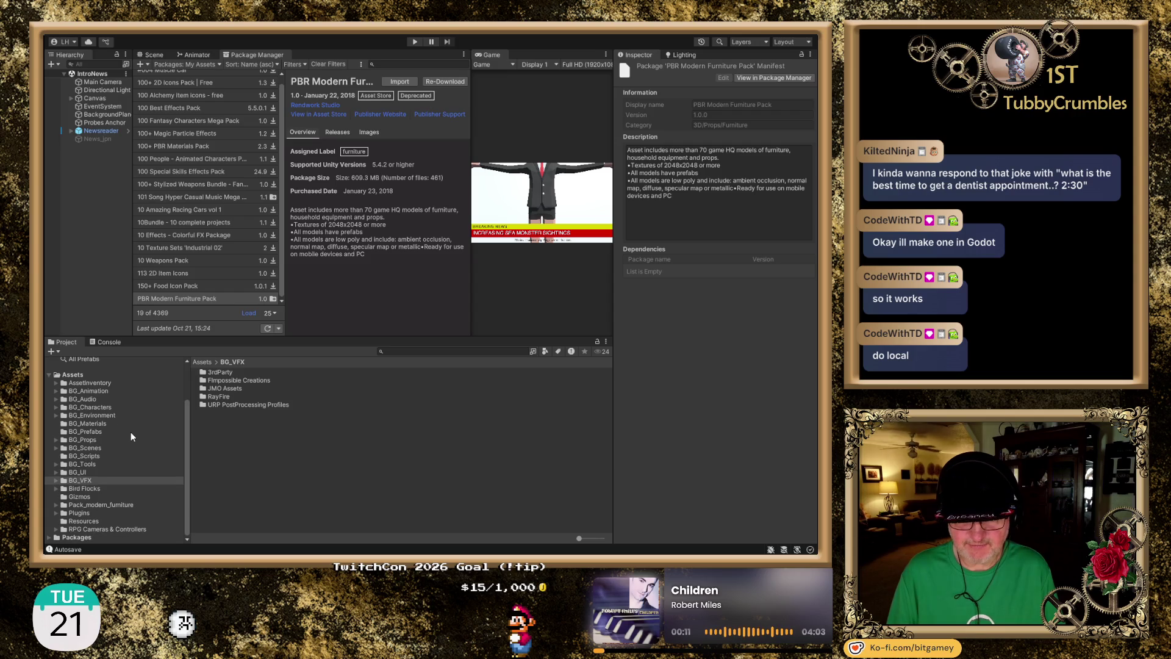
click(123, 504)
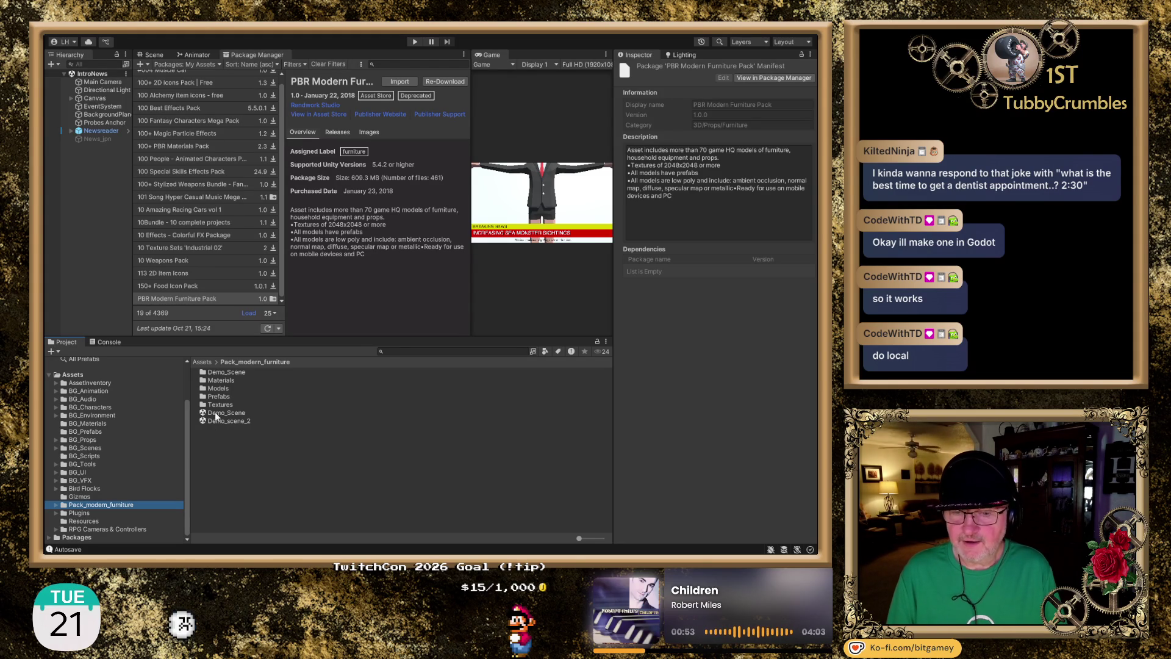
- Open the Pack_modern_furniture Prefabs folder and select the TV prefab
double_click(217, 396)
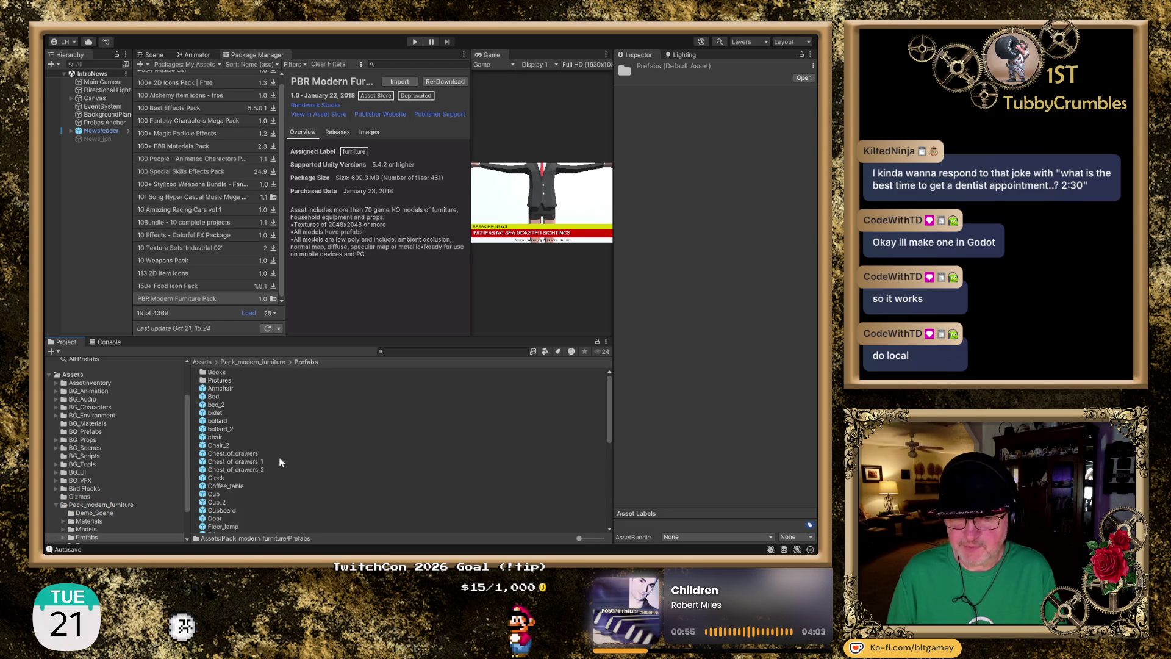
scroll(319, 418, down, 3)
scroll(320, 419, down, 5)
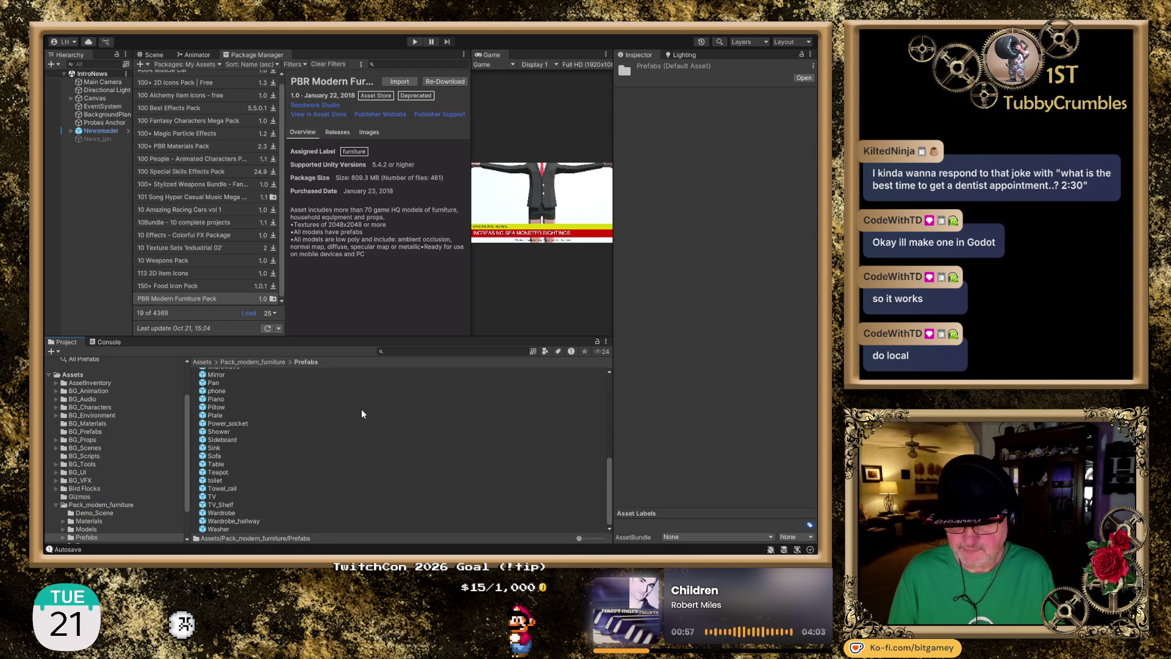
click(214, 496)
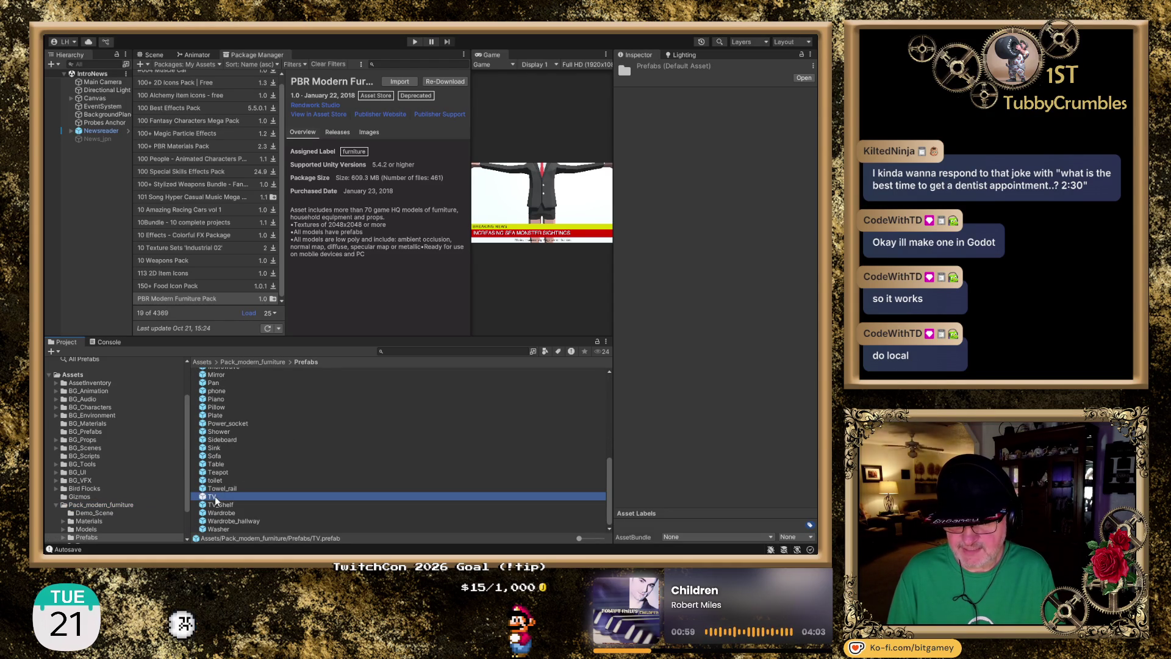
- Rotate the TV and TV_Shelf prefab previews in the Inspector to see other angles
scroll(610, 416, up, 5)
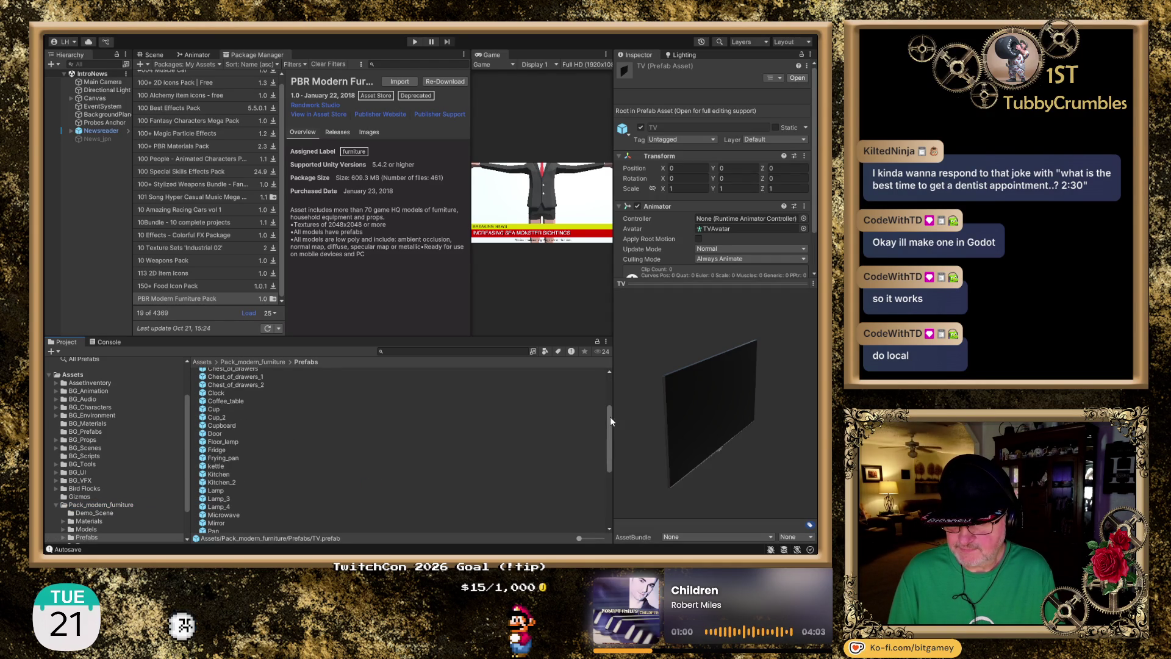
mouse_move(668, 416)
mouse_down()
mouse_move(775, 390)
mouse_move(775, 354)
mouse_move(753, 328)
mouse_move(733, 414)
mouse_move(715, 440)
mouse_move(691, 444)
mouse_move(602, 342)
mouse_move(608, 268)
mouse_move(576, 390)
mouse_move(622, 403)
mouse_up()
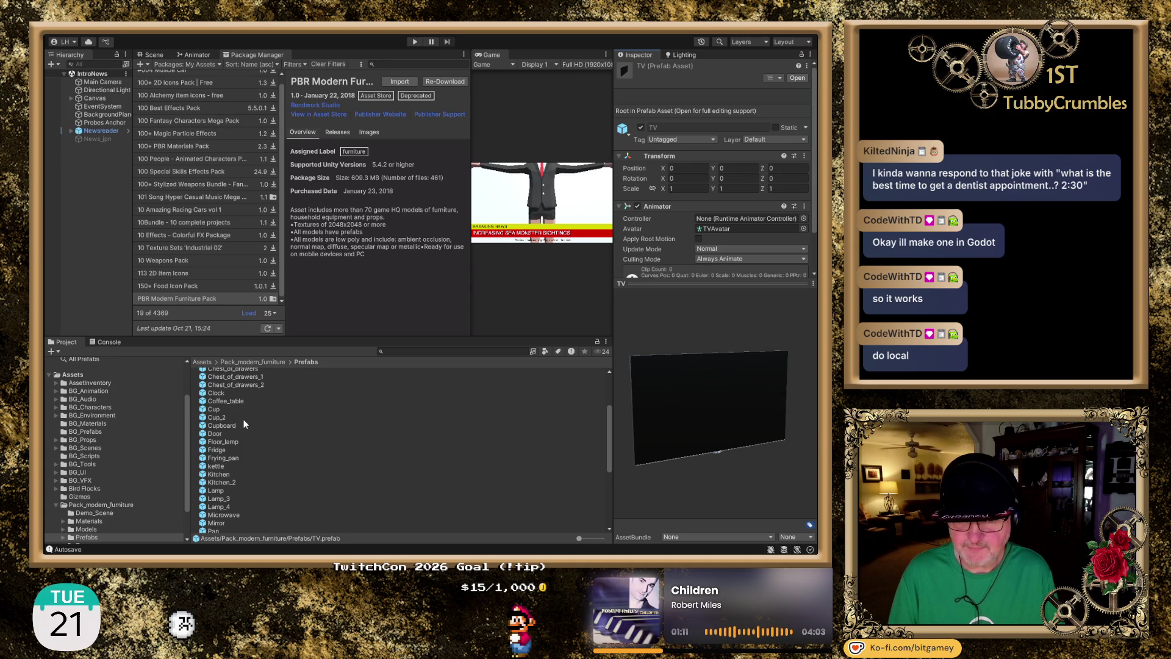
scroll(255, 456, down, 6)
click(230, 505)
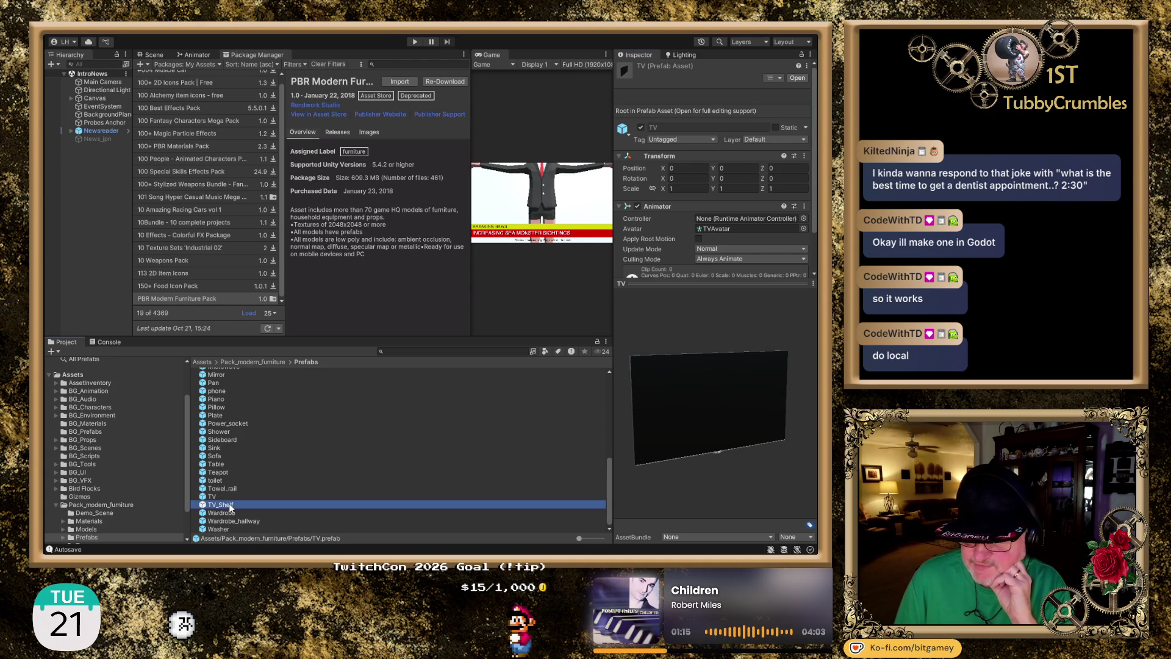
mouse_move(641, 424)
mouse_down()
mouse_move(752, 371)
mouse_move(784, 408)
mouse_move(697, 455)
mouse_move(593, 400)
mouse_move(558, 334)
mouse_move(557, 304)
mouse_up()
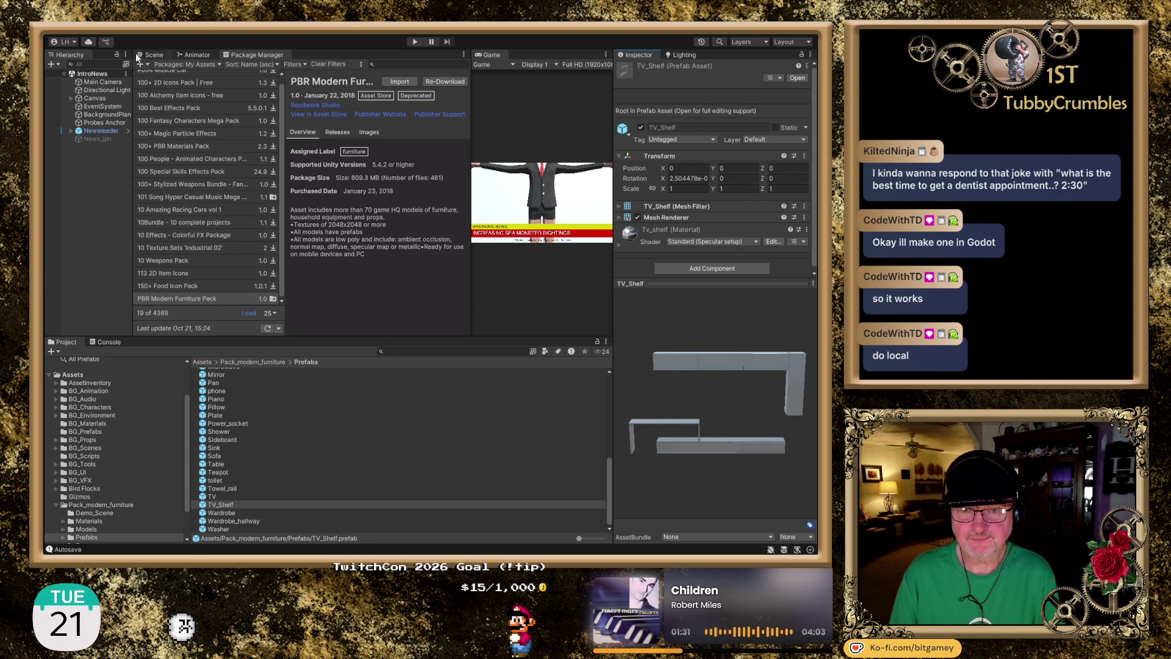
click(152, 57)
- Drag the TV prefab into the scene, reset it to 0, 0, 0, and expand its children
scroll(204, 201, down, 3)
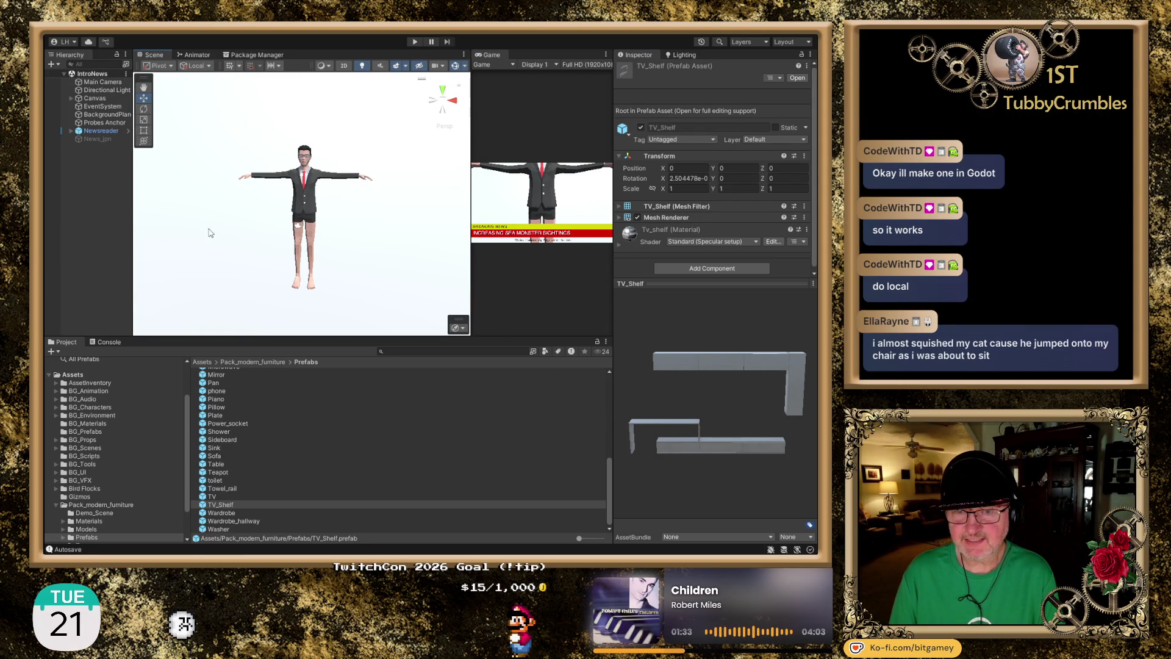
scroll(247, 213, up, 1)
drag(252, 216, 312, 235)
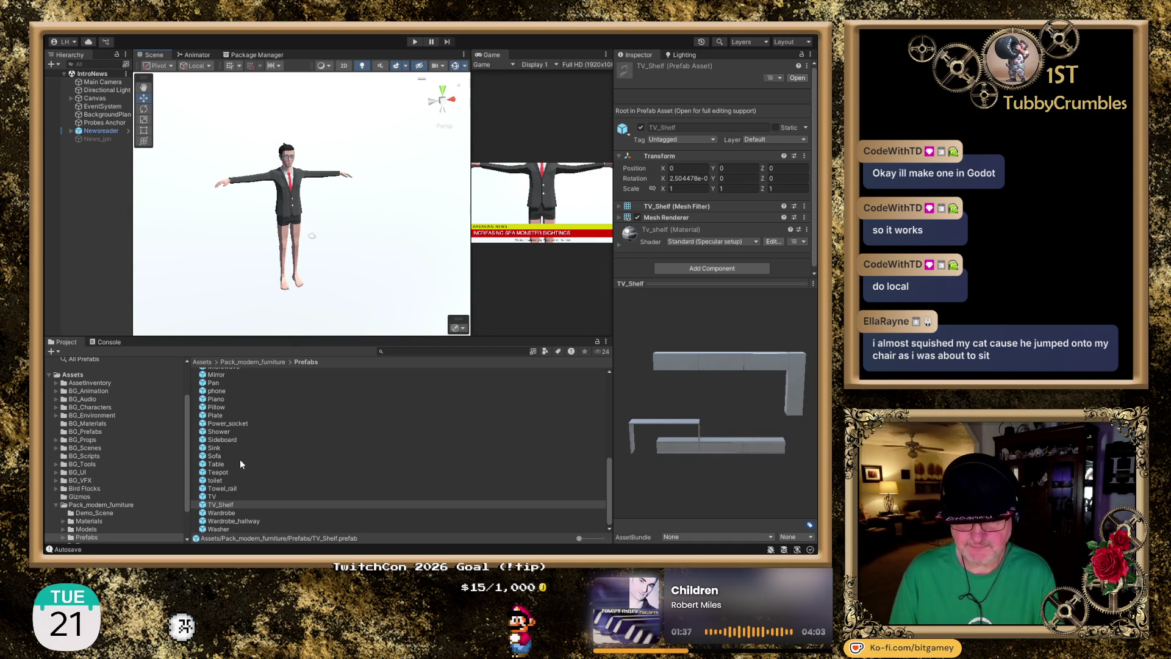
drag(214, 505, 222, 208)
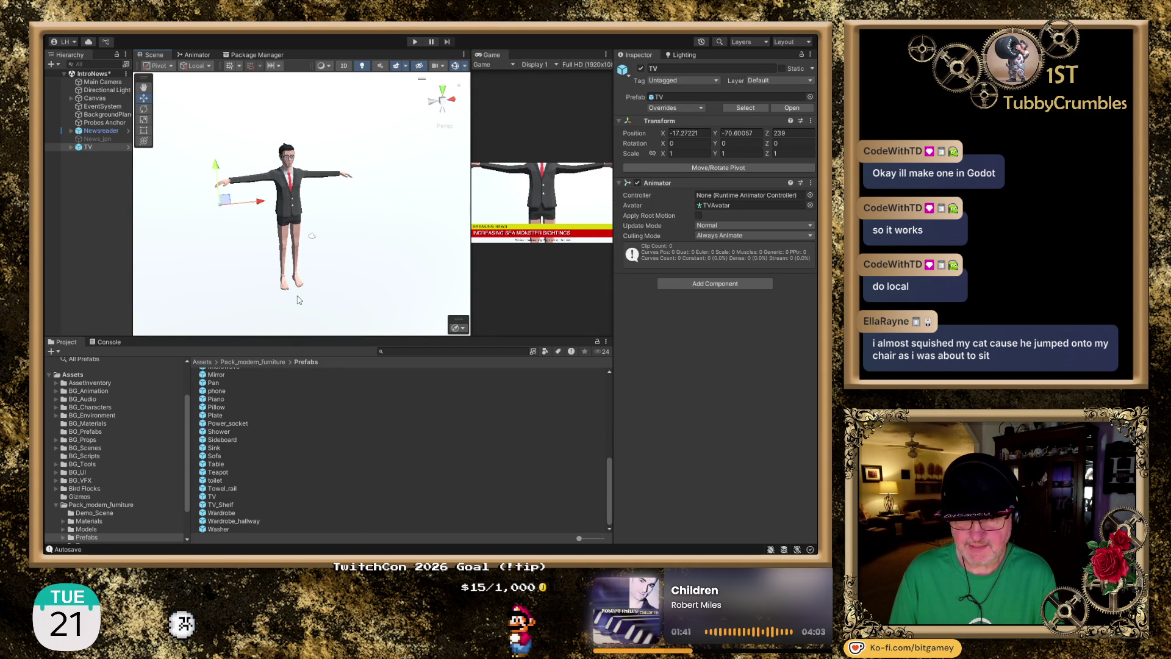
click(810, 121)
click(820, 130)
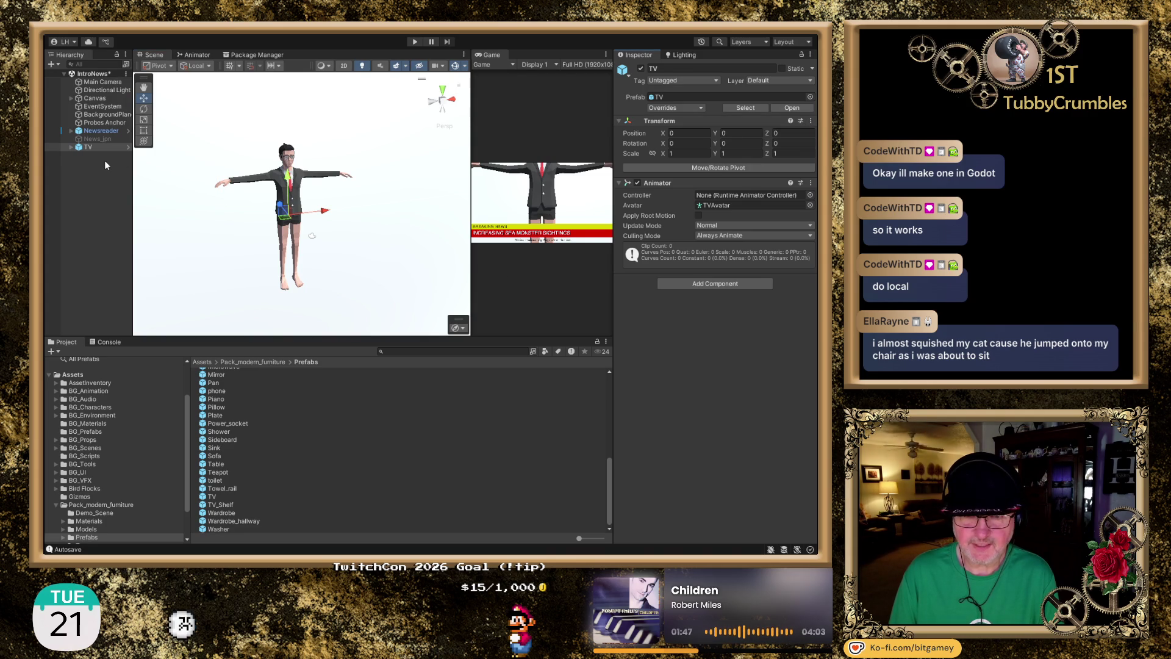
click(72, 148)
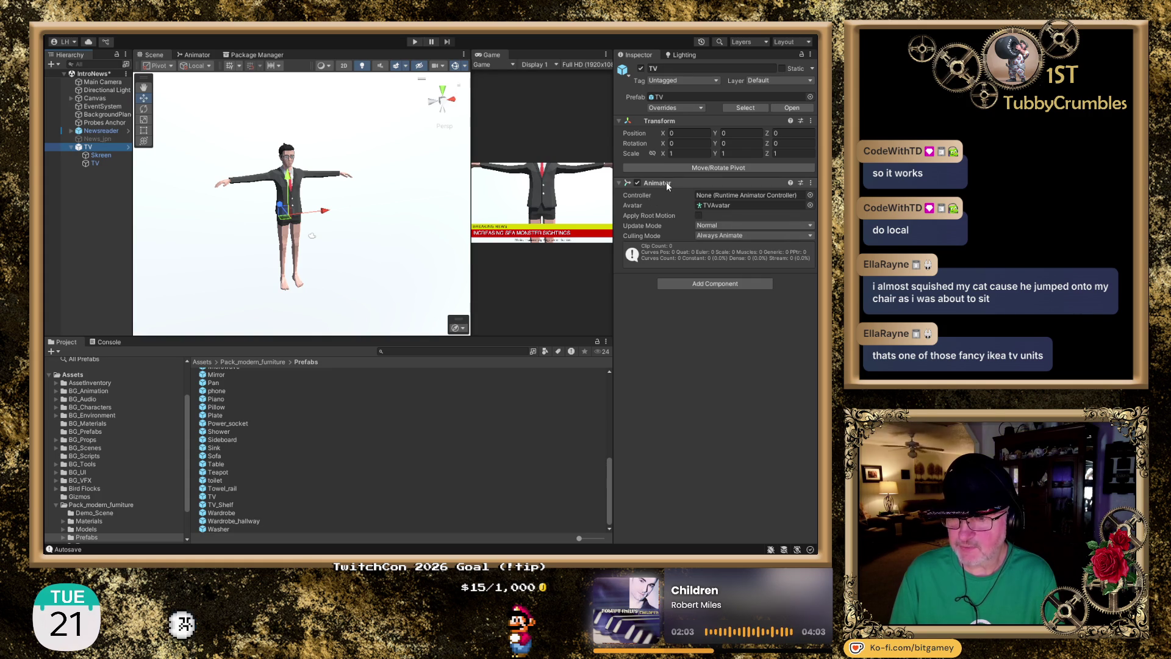
- Remove the Animator component from the scene's TV, then select the TV_Shelf prefab asset
click(810, 181)
click(777, 231)
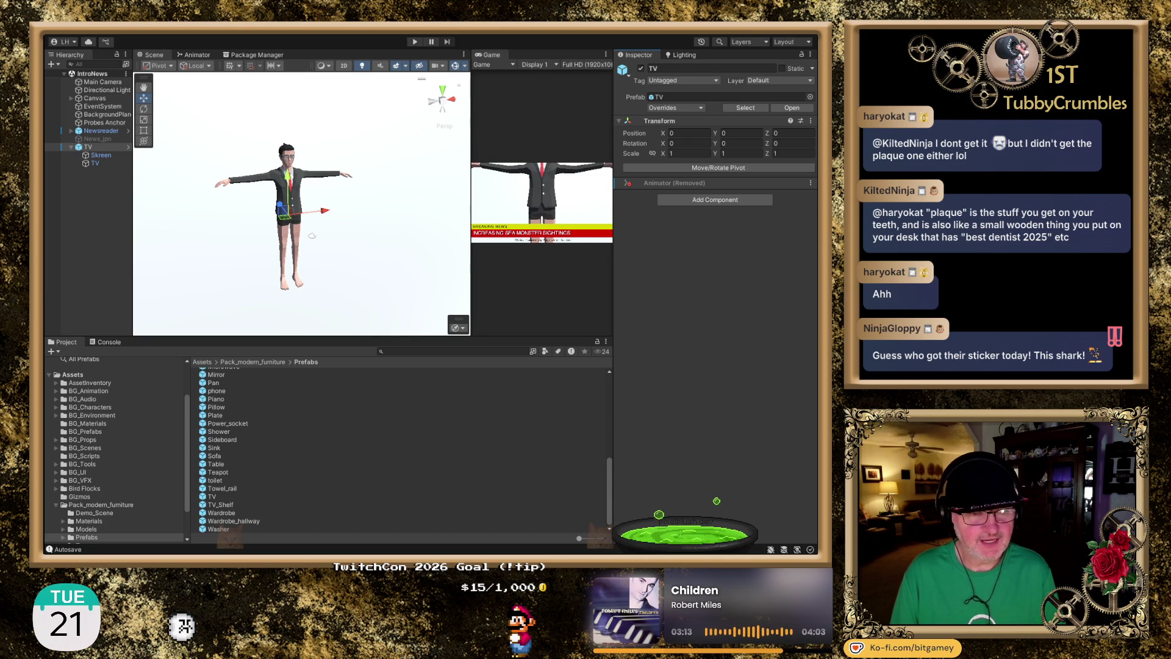
click(228, 503)
- Rotate the TV_Shelf Inspector preview to view the shelf model from another angle
mouse_move(753, 415)
mouse_down()
mouse_move(784, 405)
mouse_move(781, 365)
mouse_move(809, 409)
mouse_move(809, 434)
mouse_move(676, 429)
mouse_move(624, 365)
mouse_move(547, 423)
mouse_move(803, 429)
mouse_up()
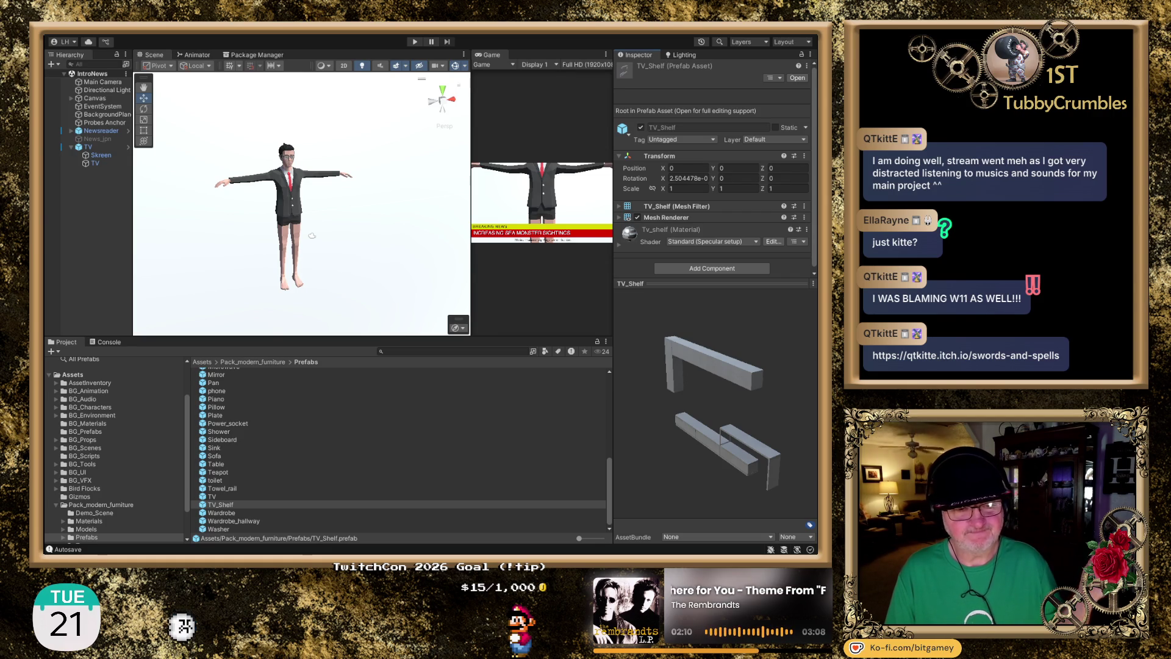
key(alt+Tab)
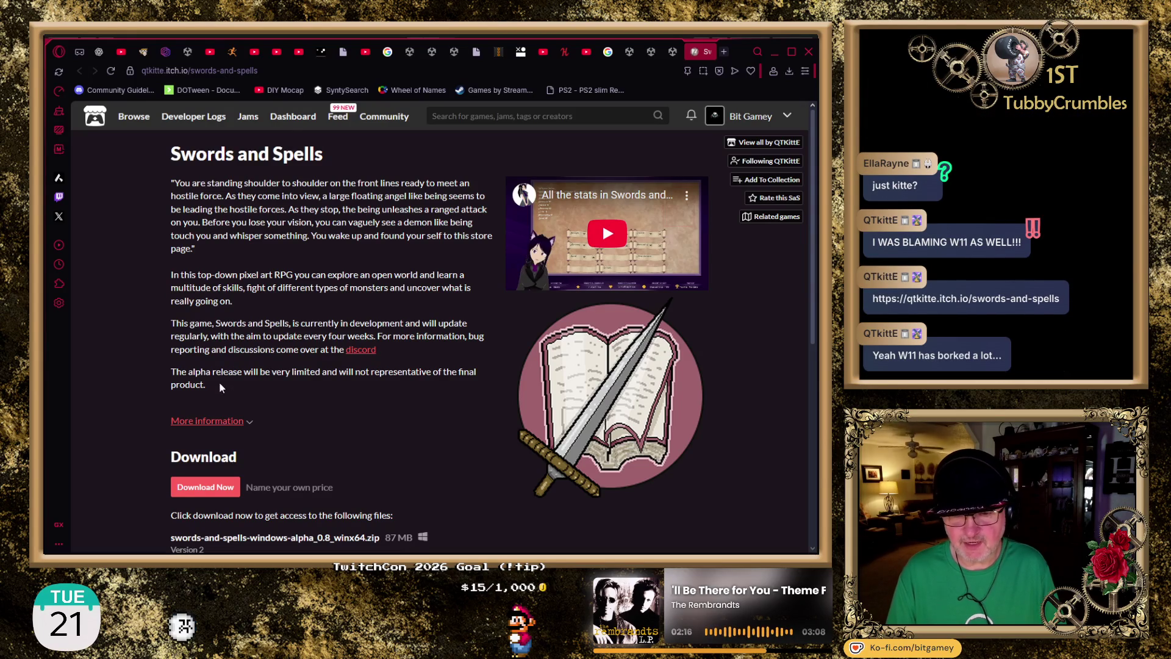
- Browse the Swords and Spells itch.io page, including its address, description and alpha 0.8 download
scroll(207, 340, down, 2)
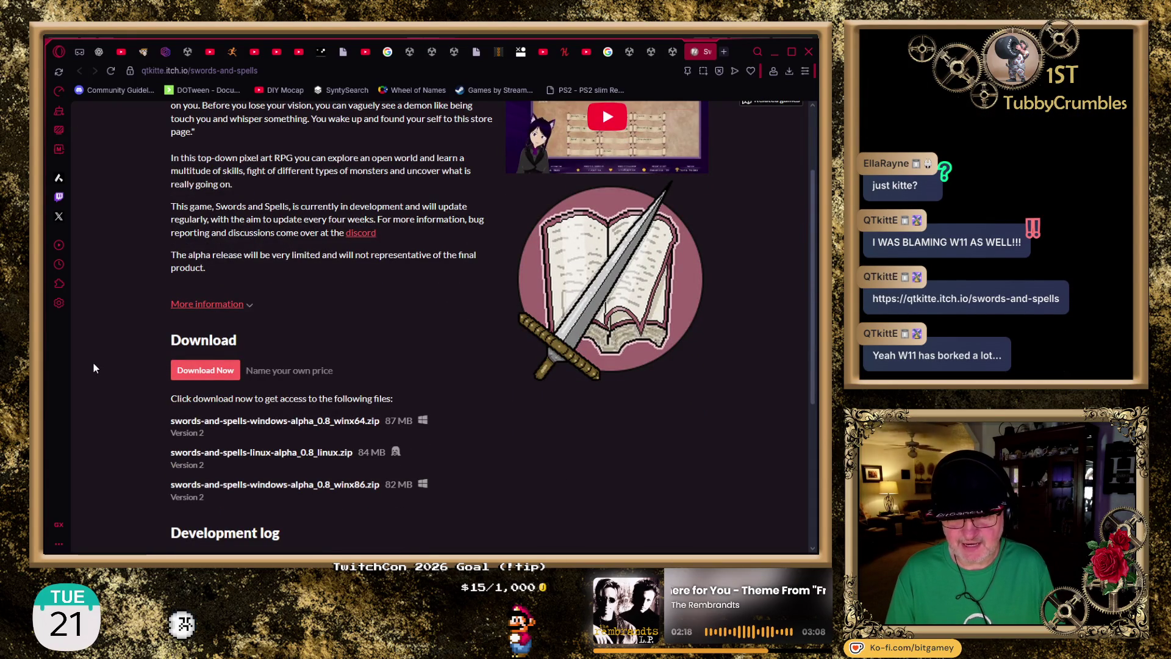
scroll(111, 335, up, 1)
scroll(112, 334, up, 2)
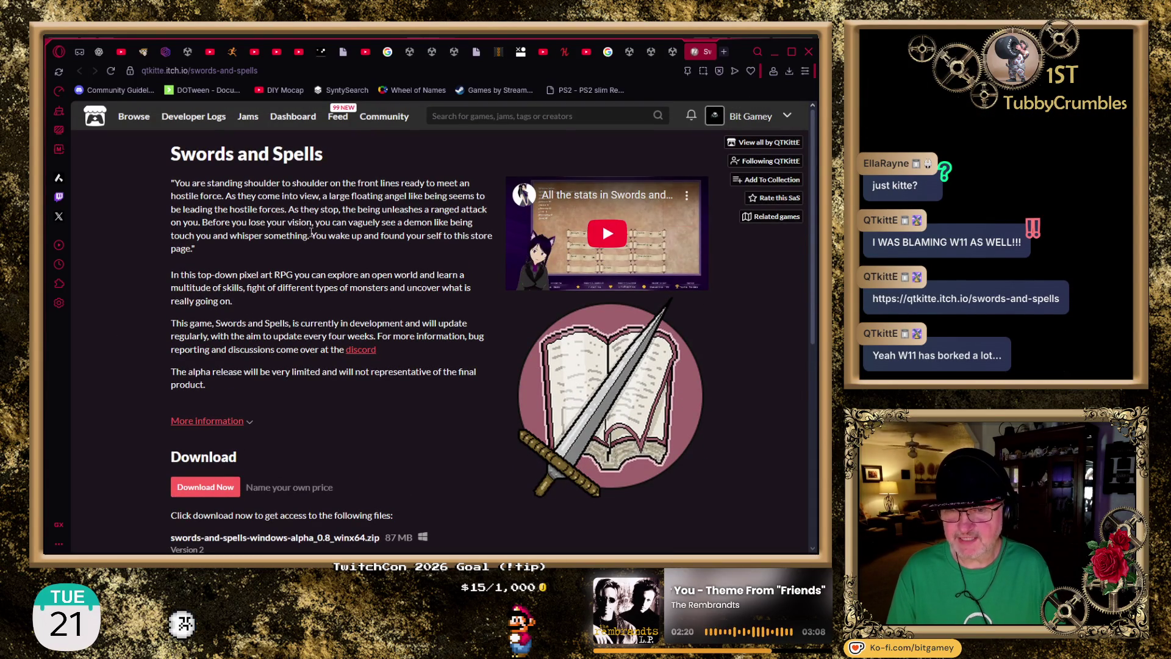
click(300, 76)
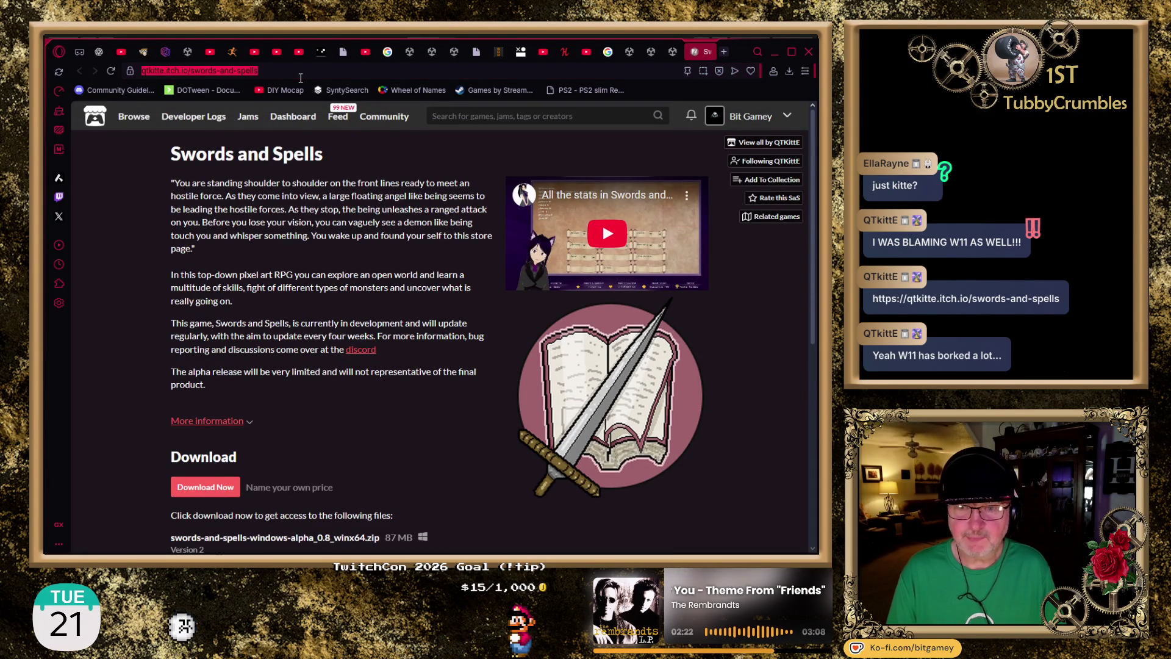
click(307, 208)
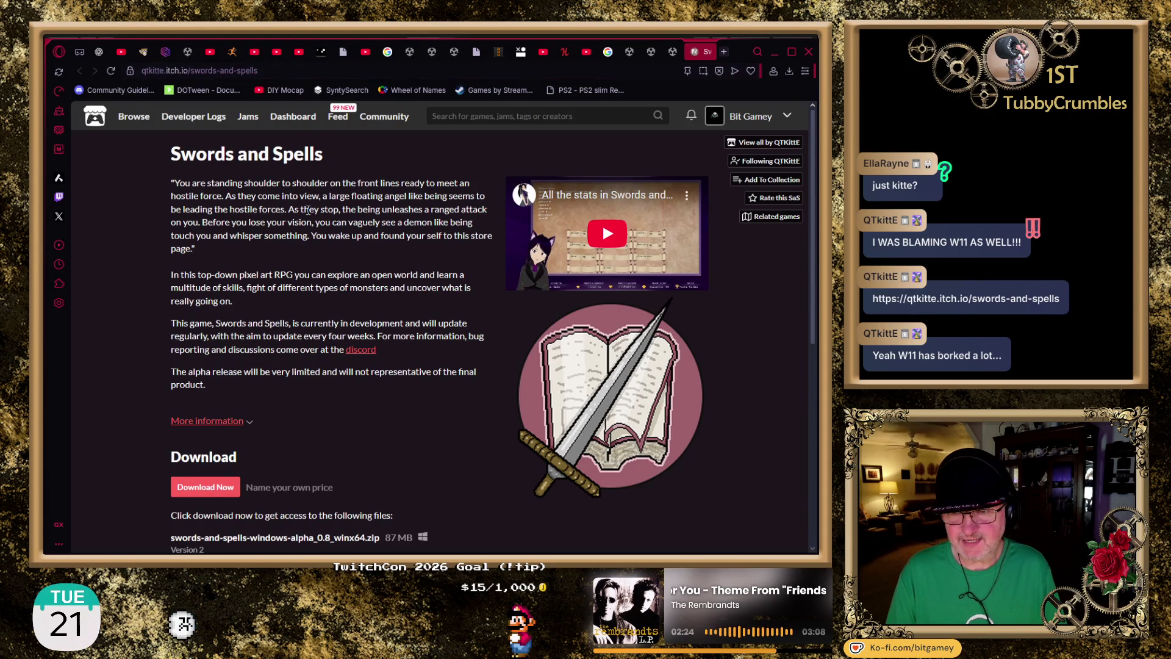
scroll(476, 294, down, 3)
scroll(463, 315, up, 3)
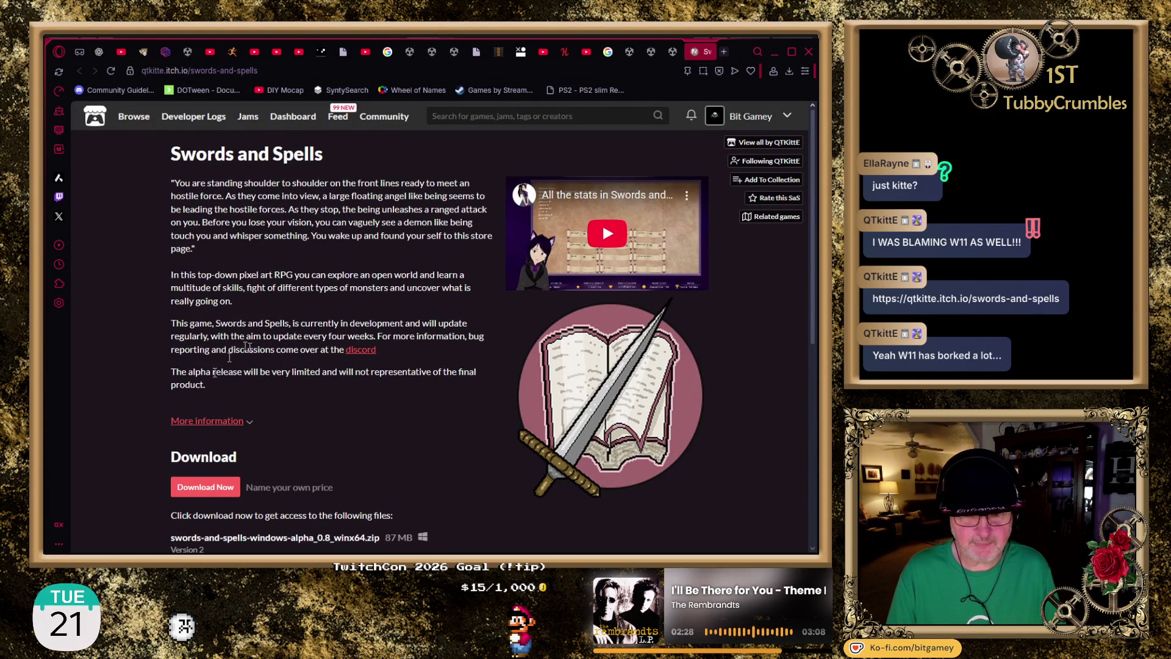
scroll(211, 341, down, 5)
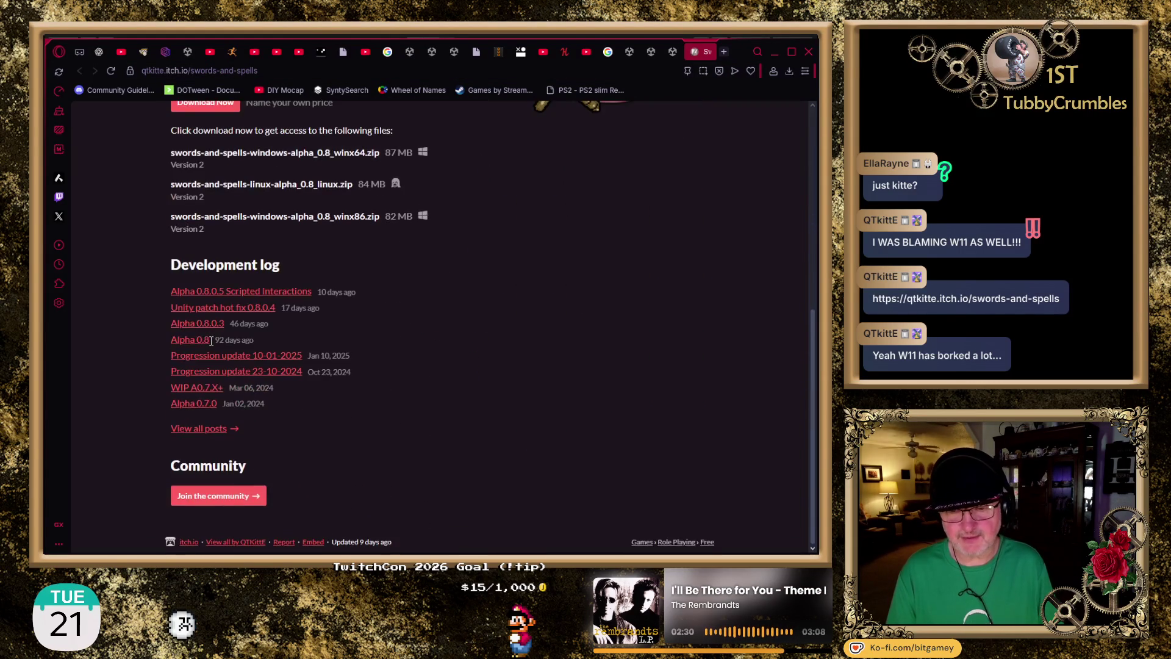
scroll(165, 445, up, 5)
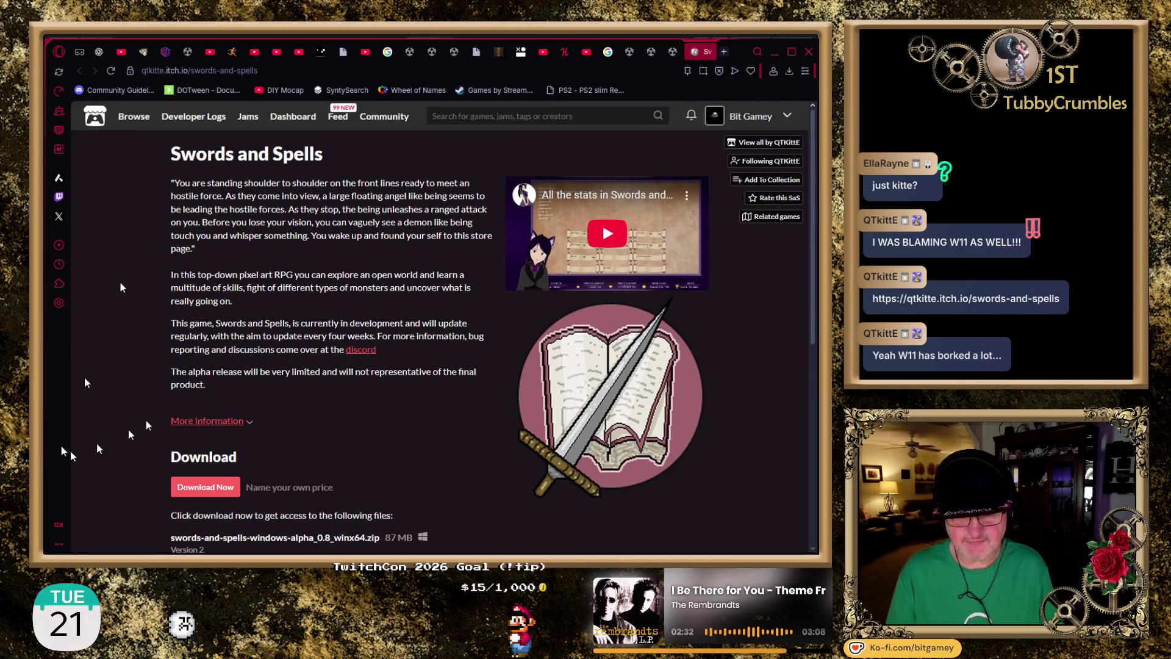
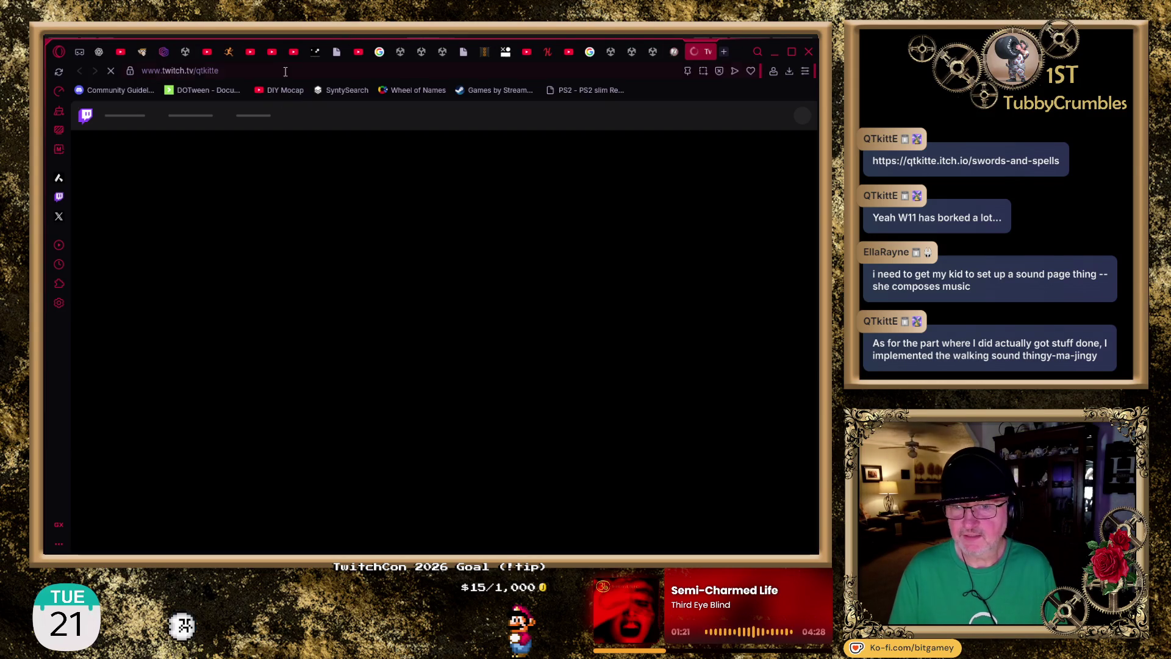
- Visit twitch.tv/qtkitte from the bookmark, then close it to return to the Swords and Spells page
click(285, 70)
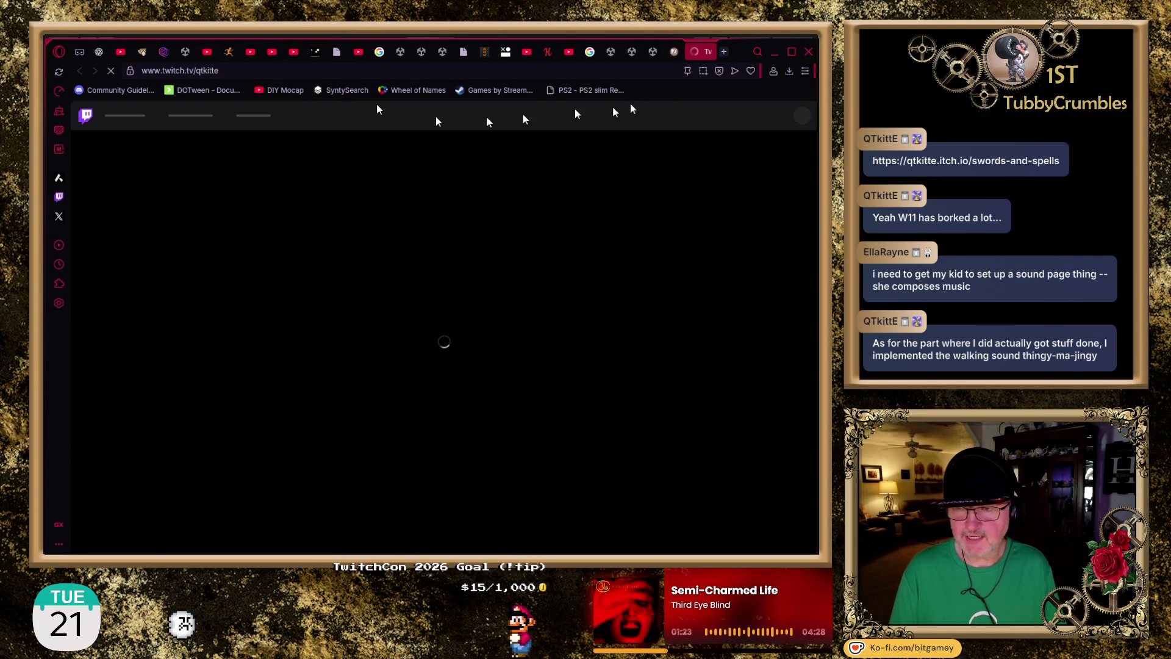
click(707, 52)
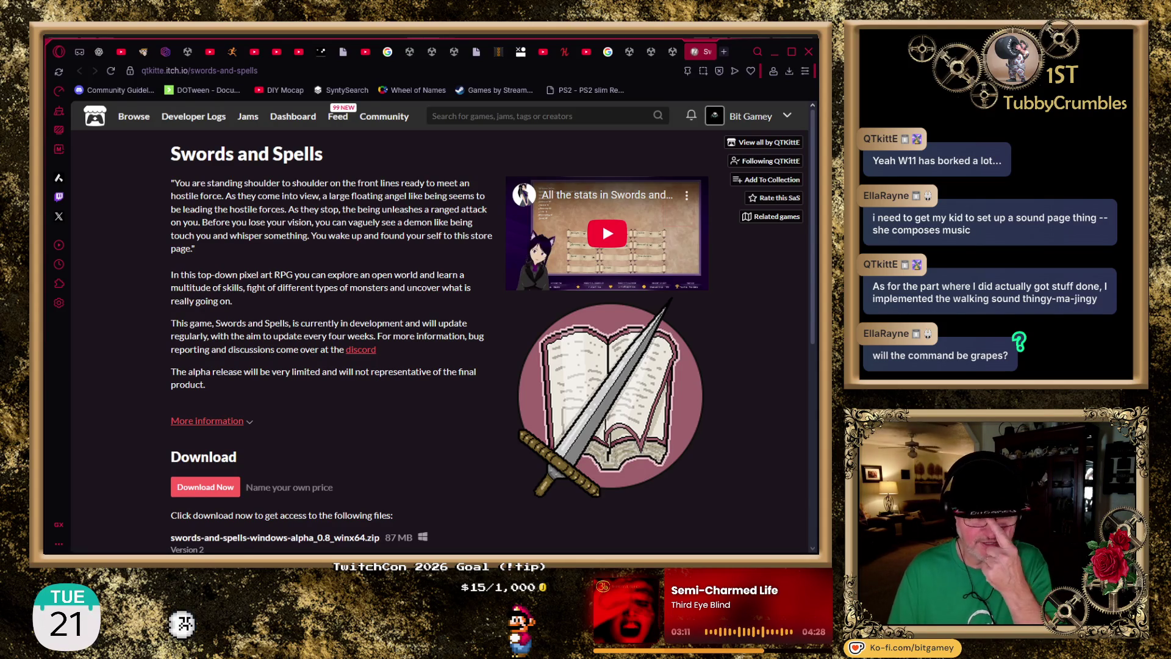
- Play and mute the embedded 'All the stats in Swords and Spells' video, then watch it on YouTube
click(547, 272)
click(555, 279)
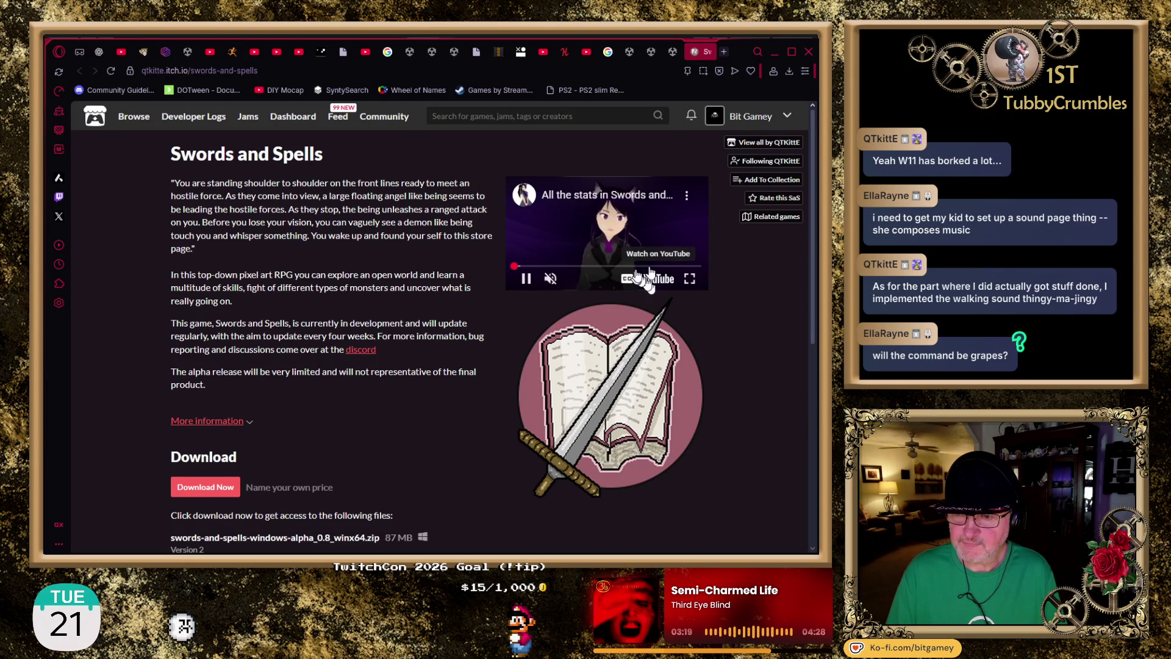
click(654, 282)
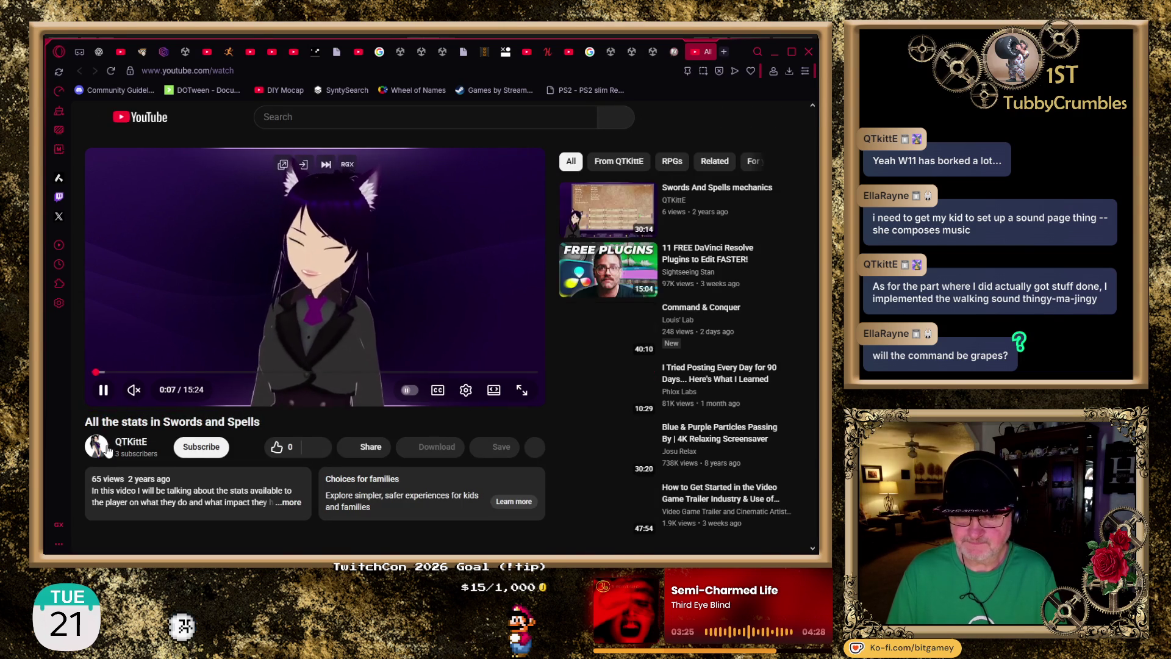
- Skip the stats video ahead to about 1:06 at the stat-allocation screen, and select its URL
drag(109, 378, 124, 373)
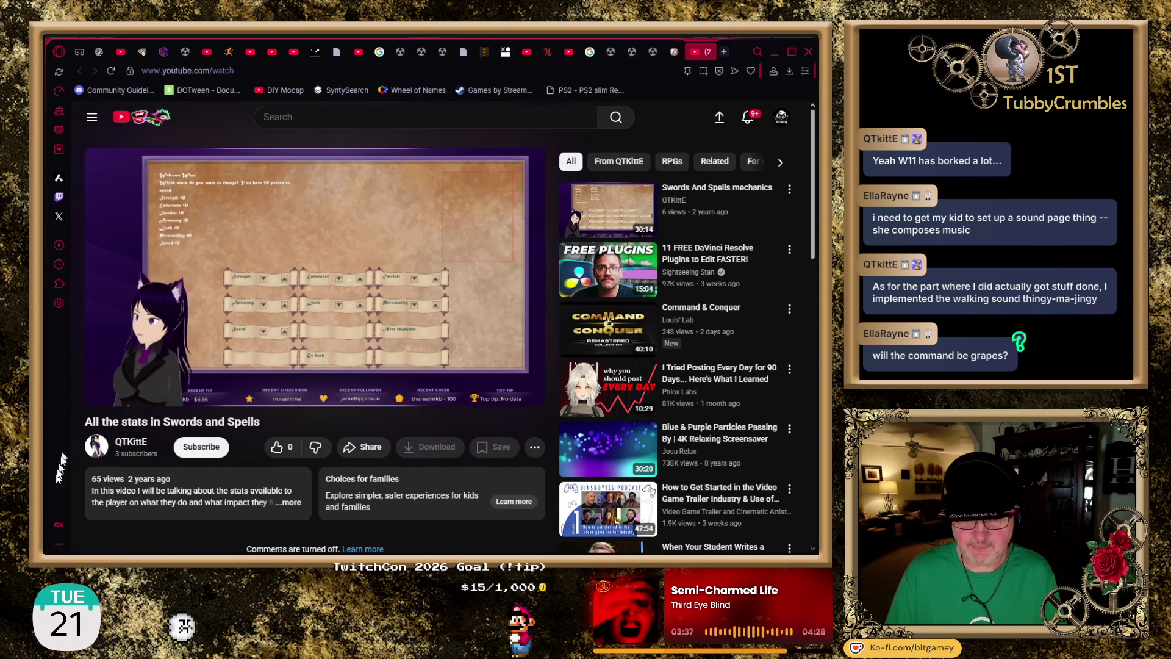
mouse_move(90, 402)
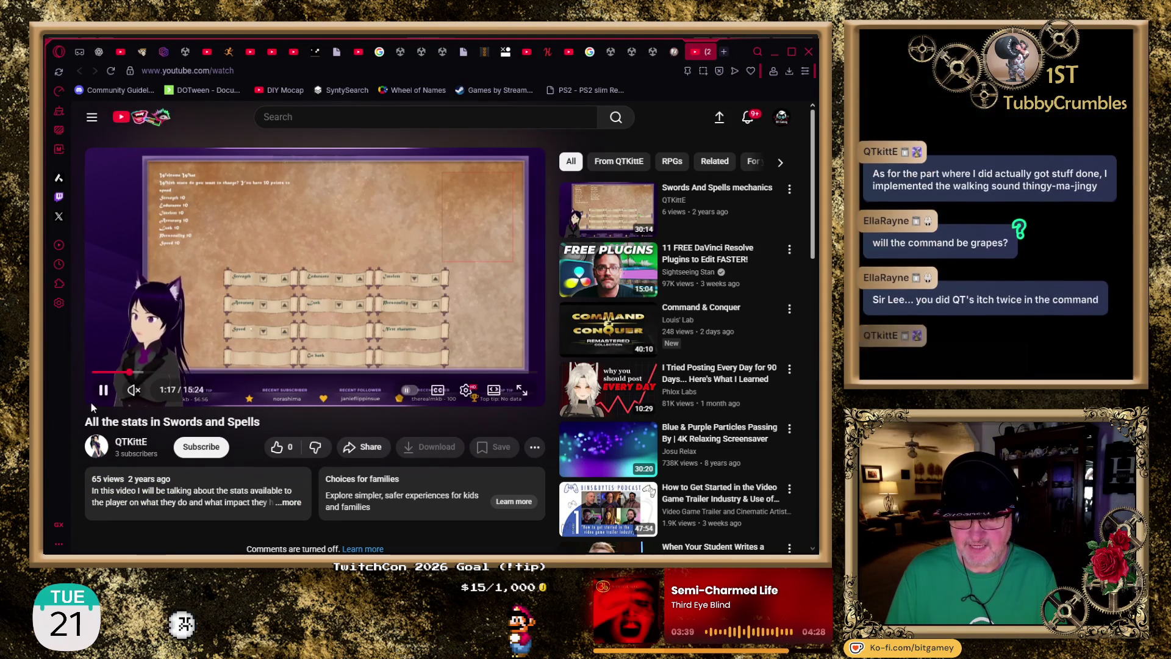
mouse_move(153, 403)
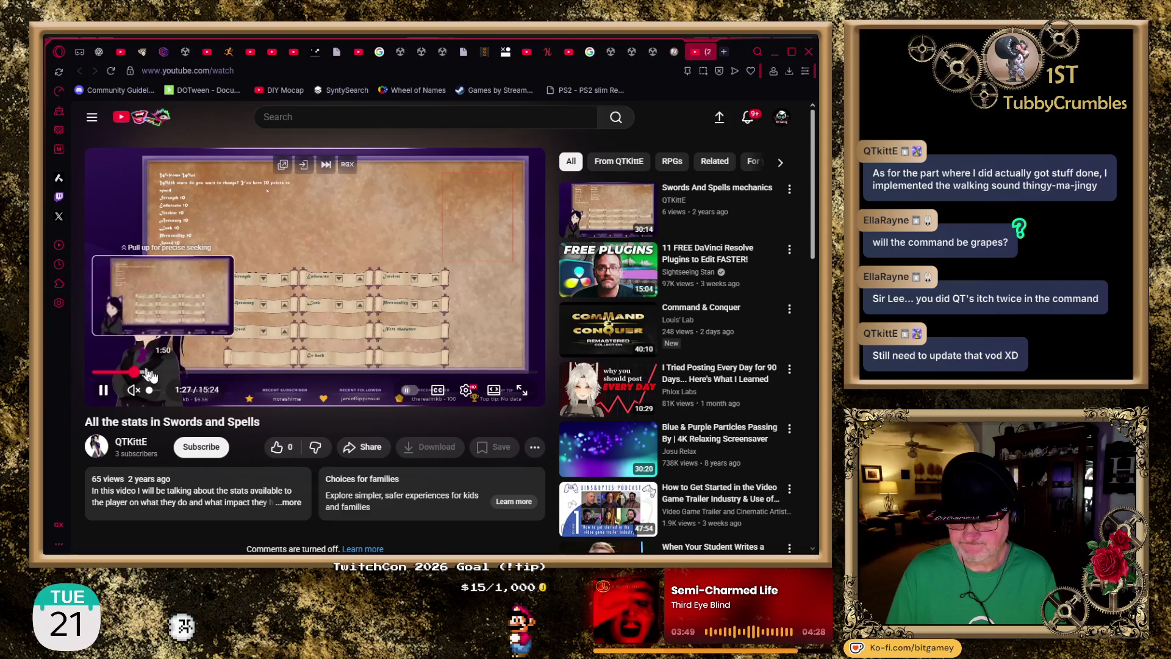
click(279, 71)
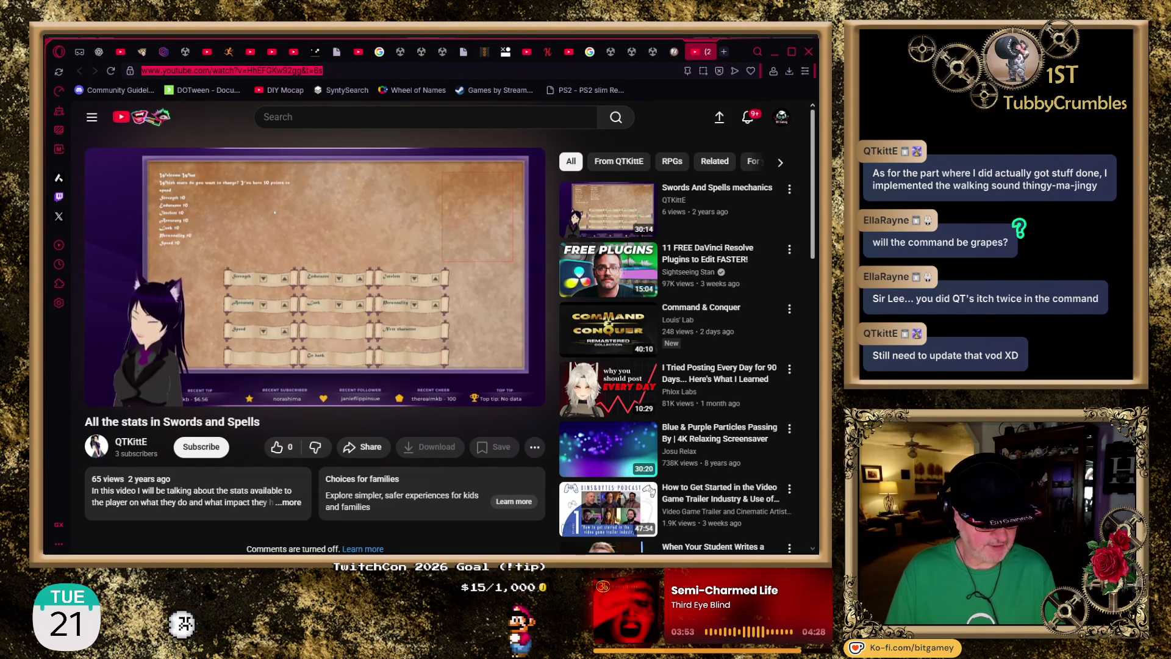
click(274, 212)
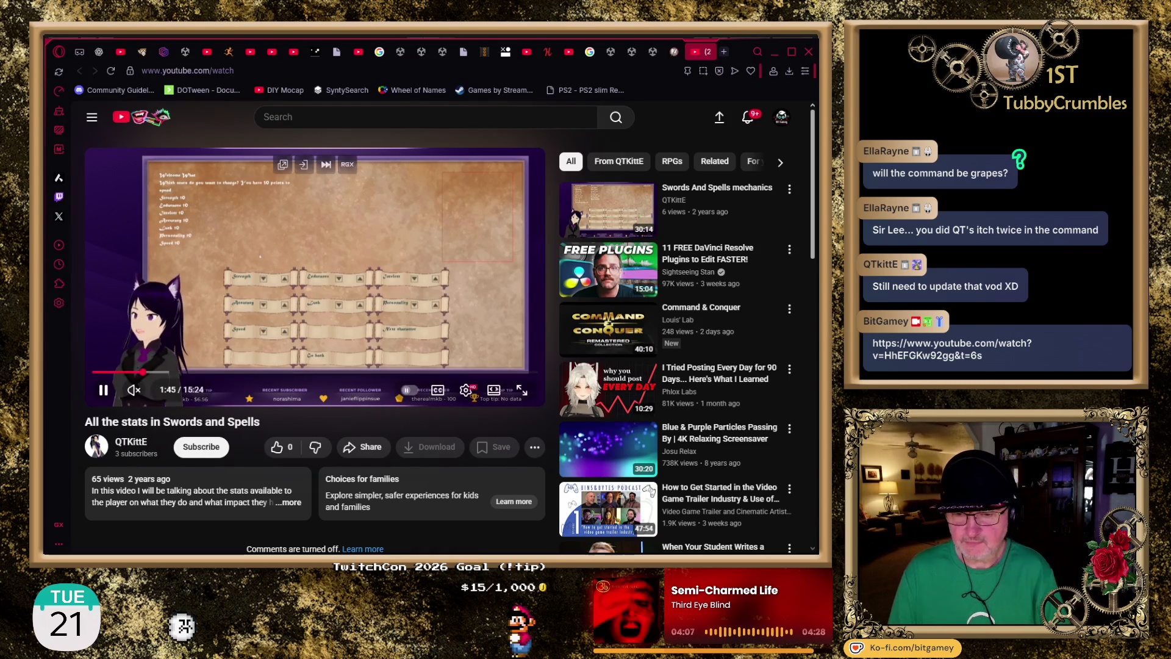
- Subscribe to QTKittE's channel and check that its bell options show notifications Disabled
click(203, 450)
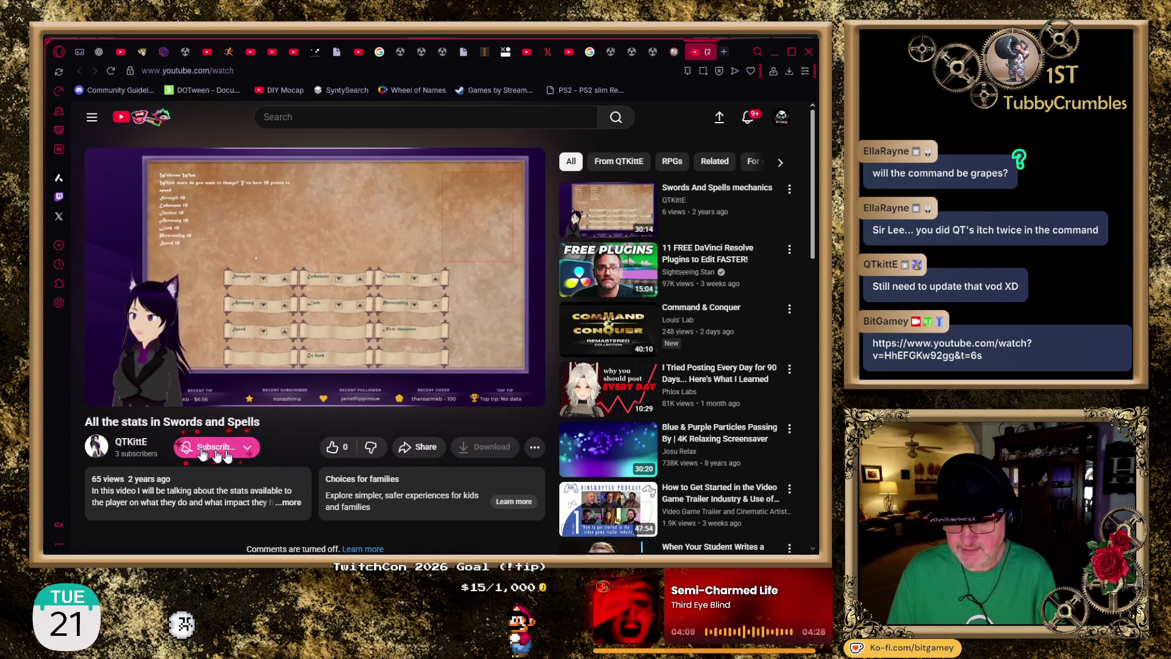
click(205, 450)
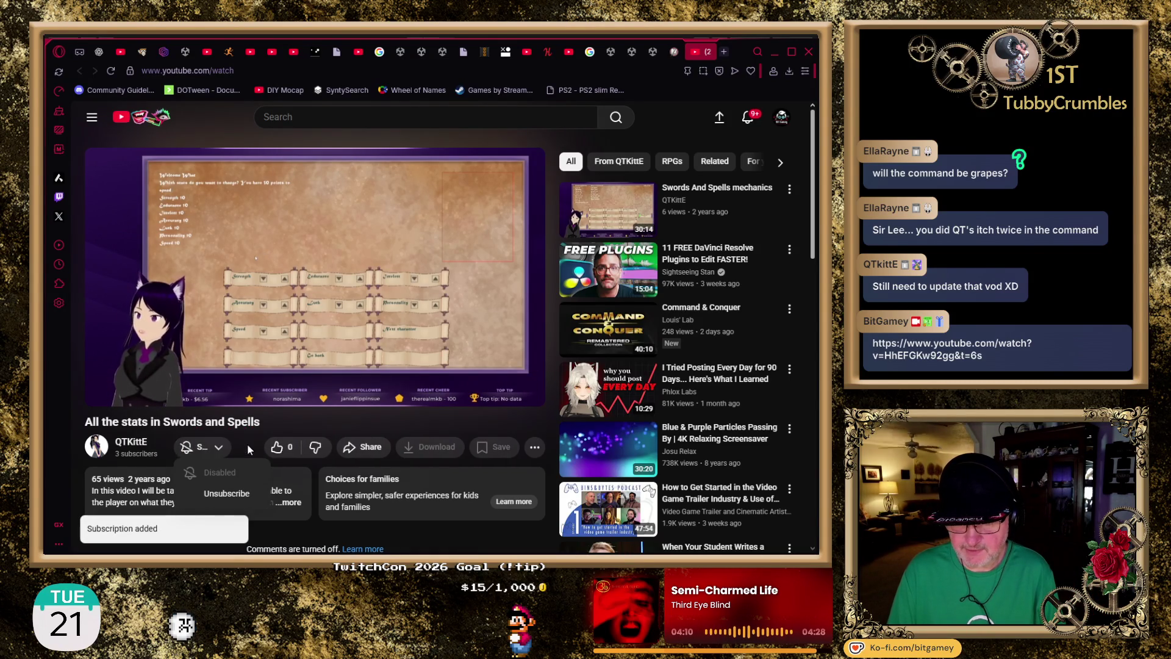
click(206, 451)
click(202, 450)
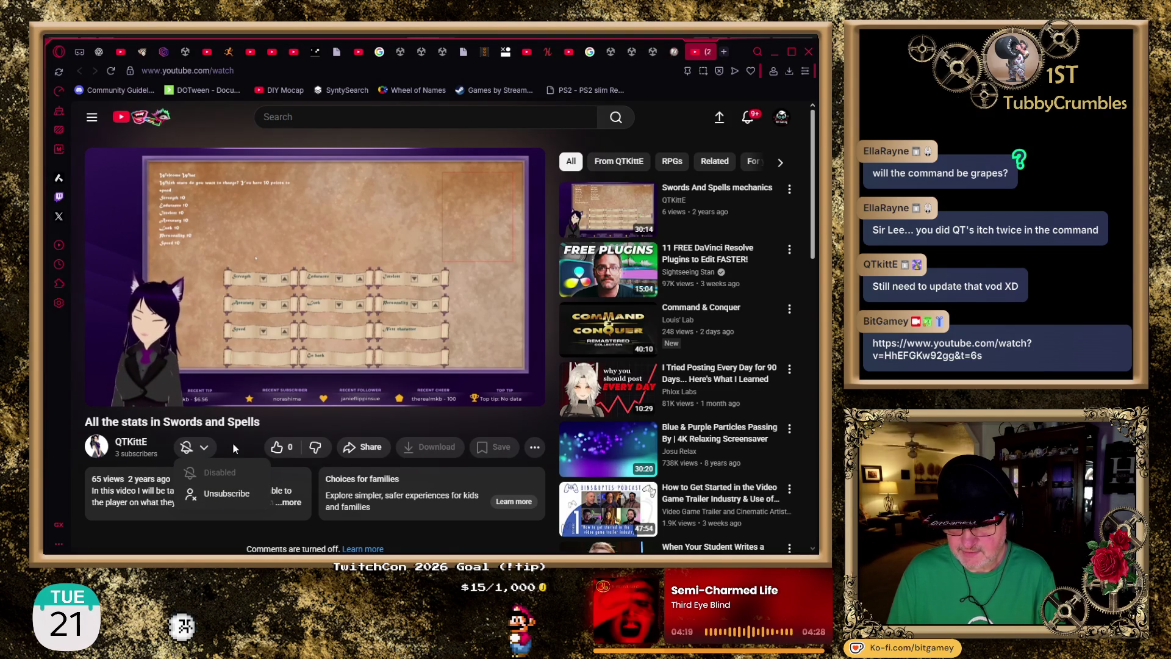
click(233, 448)
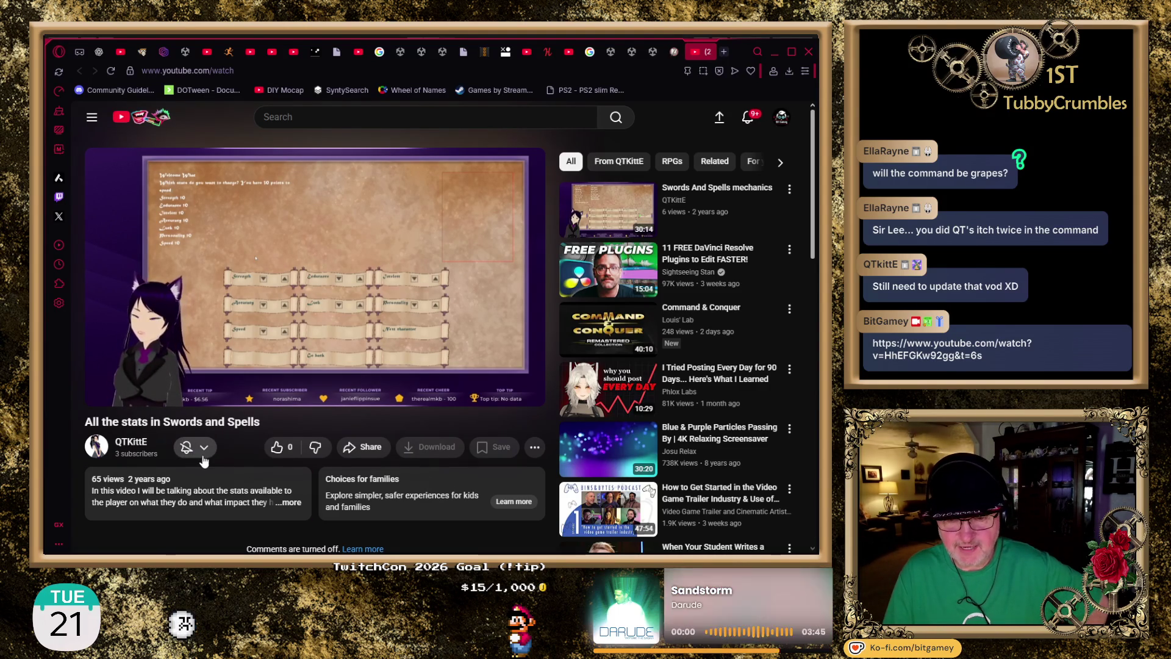
click(204, 448)
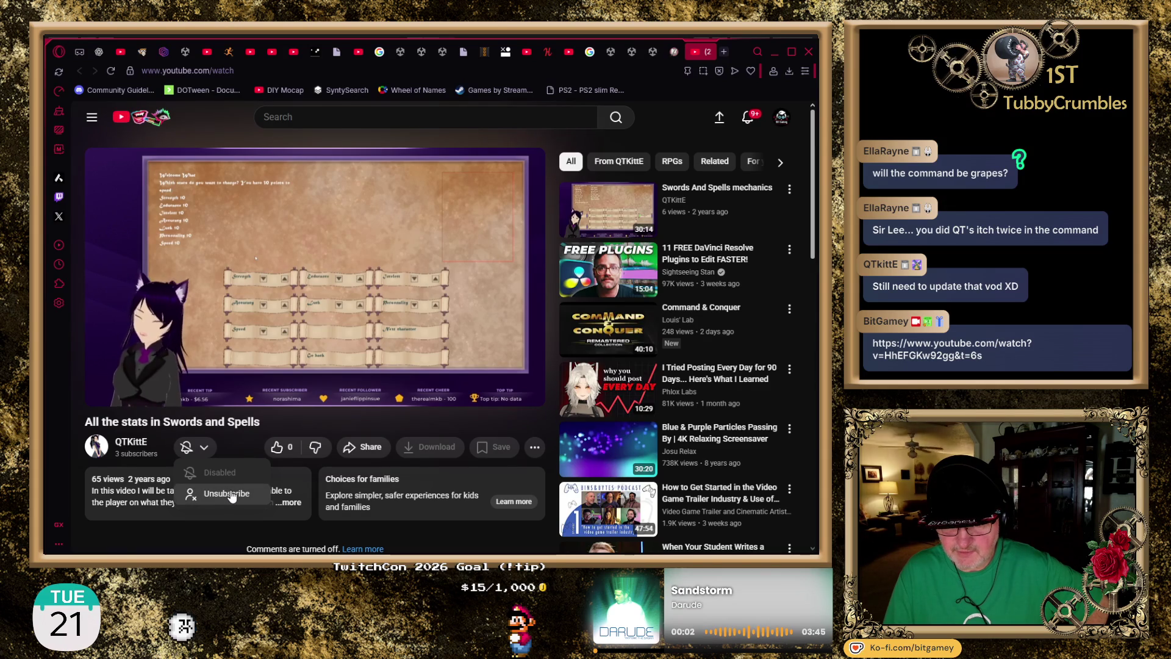
click(231, 440)
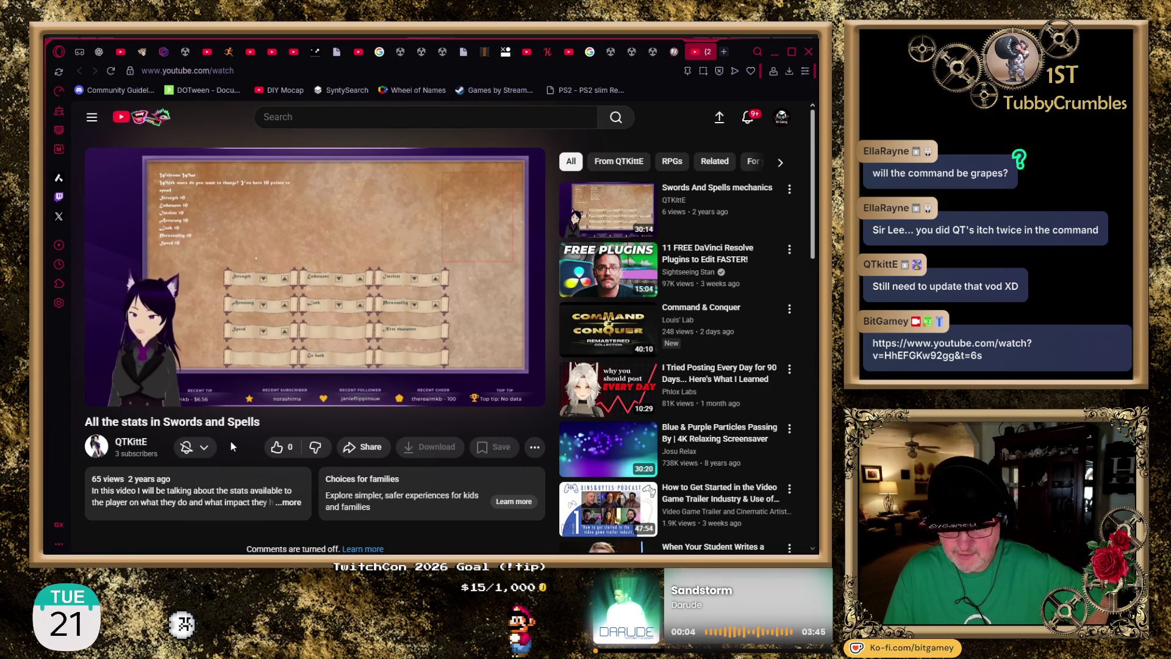
scroll(159, 455, down, 1)
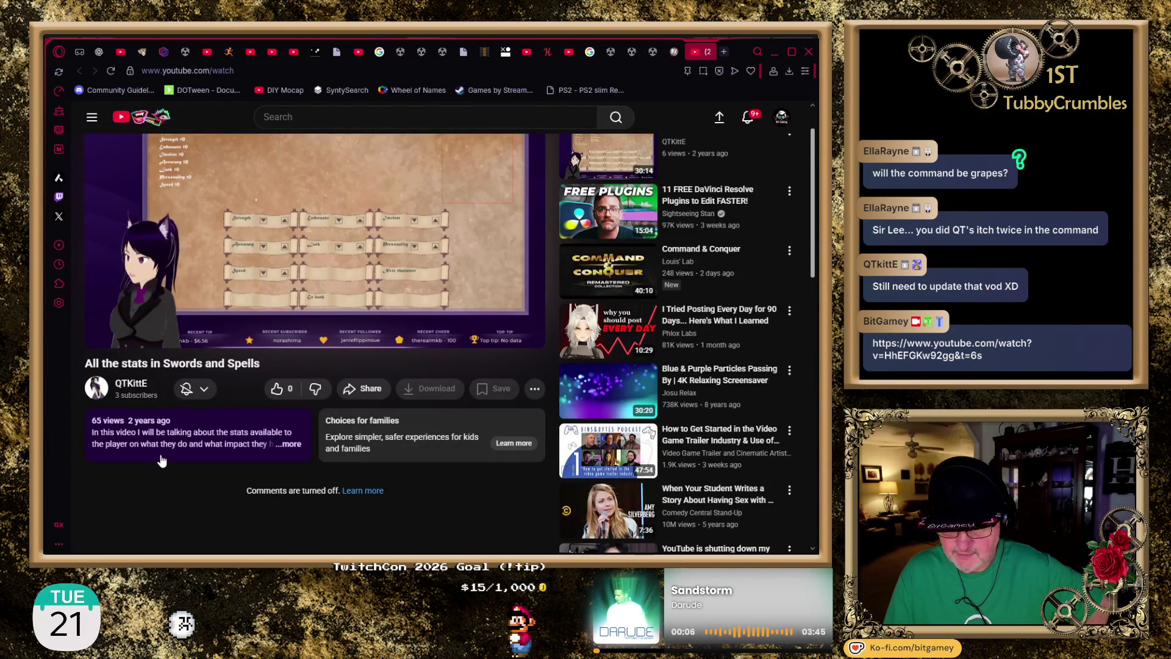
scroll(161, 460, up, 1)
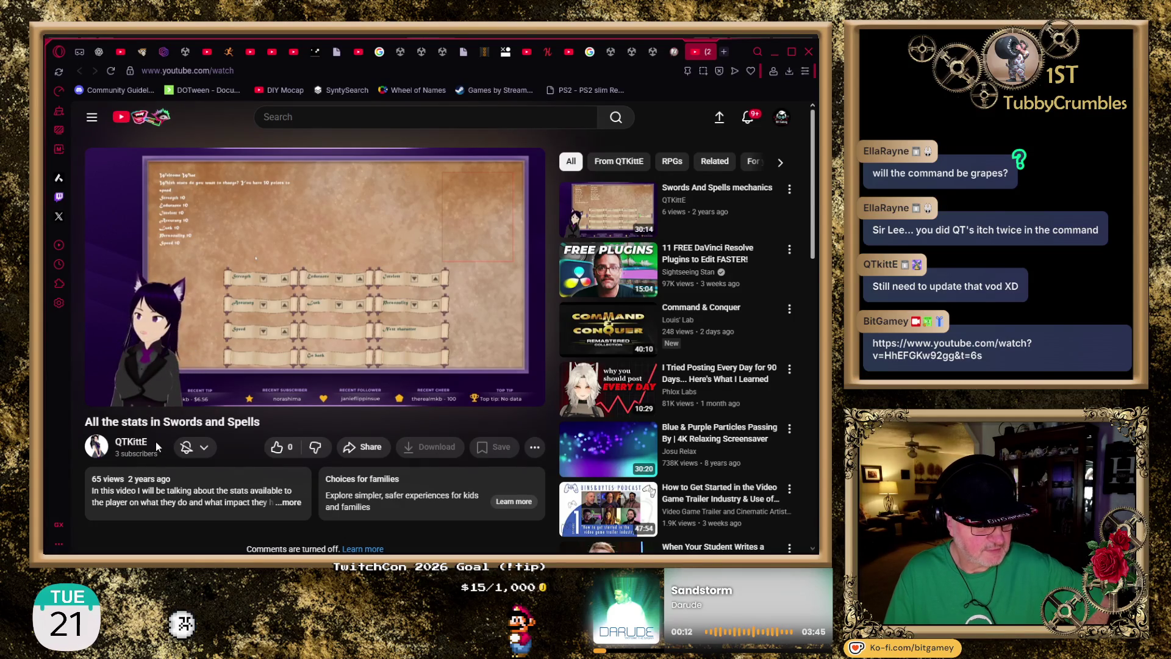
- Reopen the subscription notification options and choose Unsubscribe from the dropdown
click(203, 448)
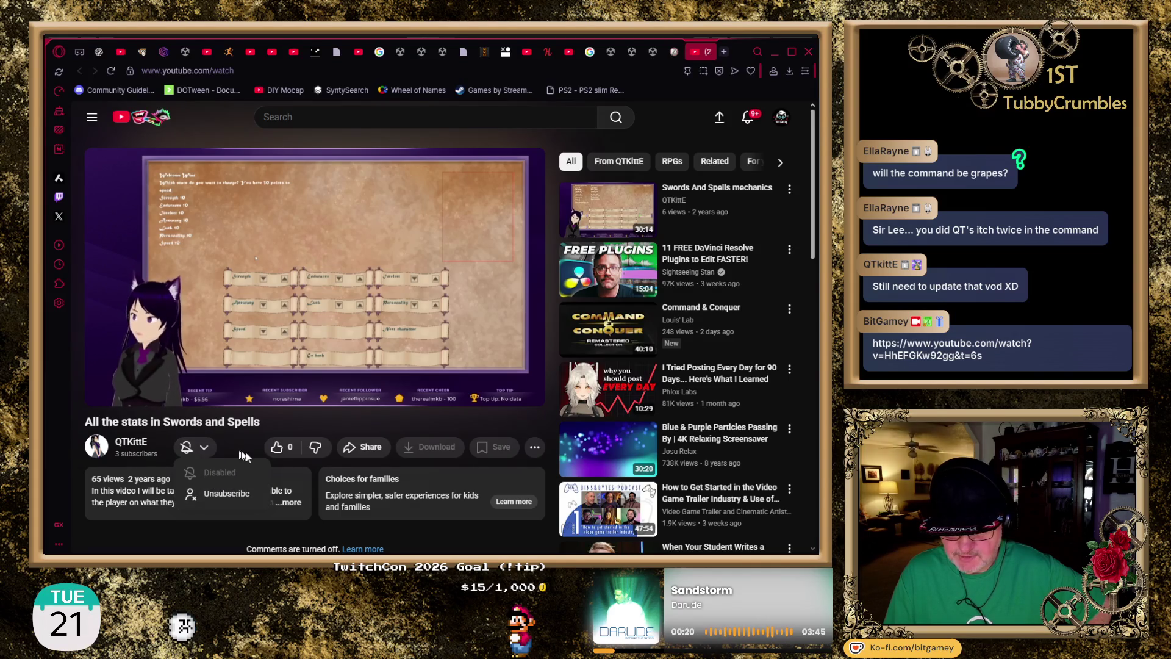
click(184, 449)
click(185, 450)
click(185, 450)
click(186, 450)
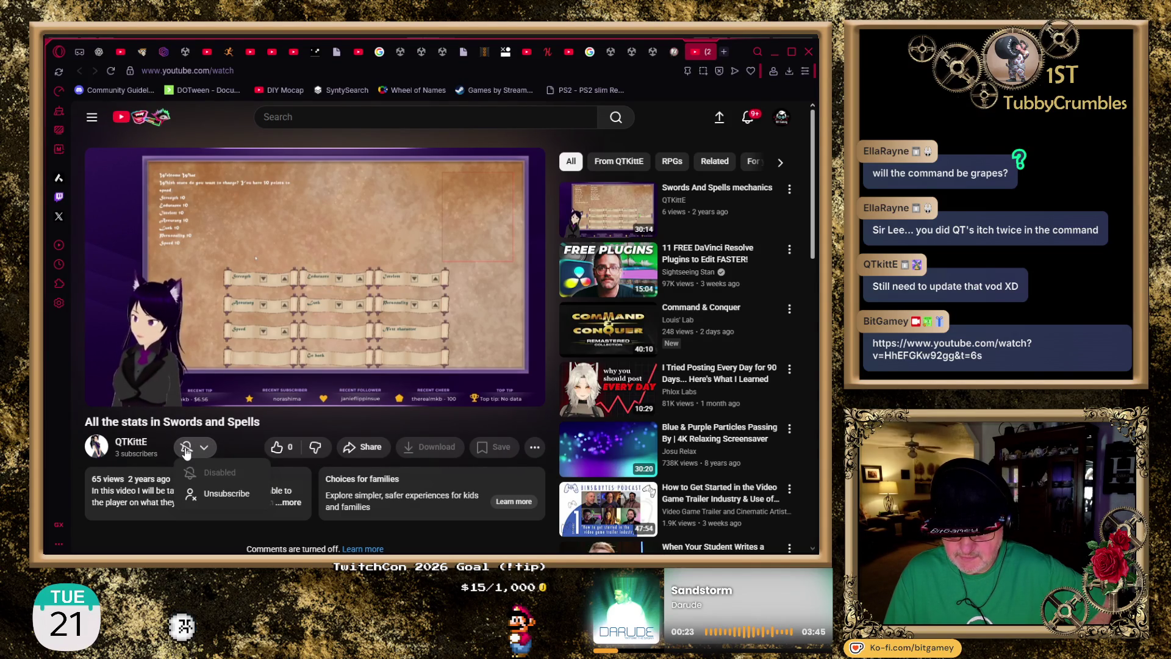
click(218, 492)
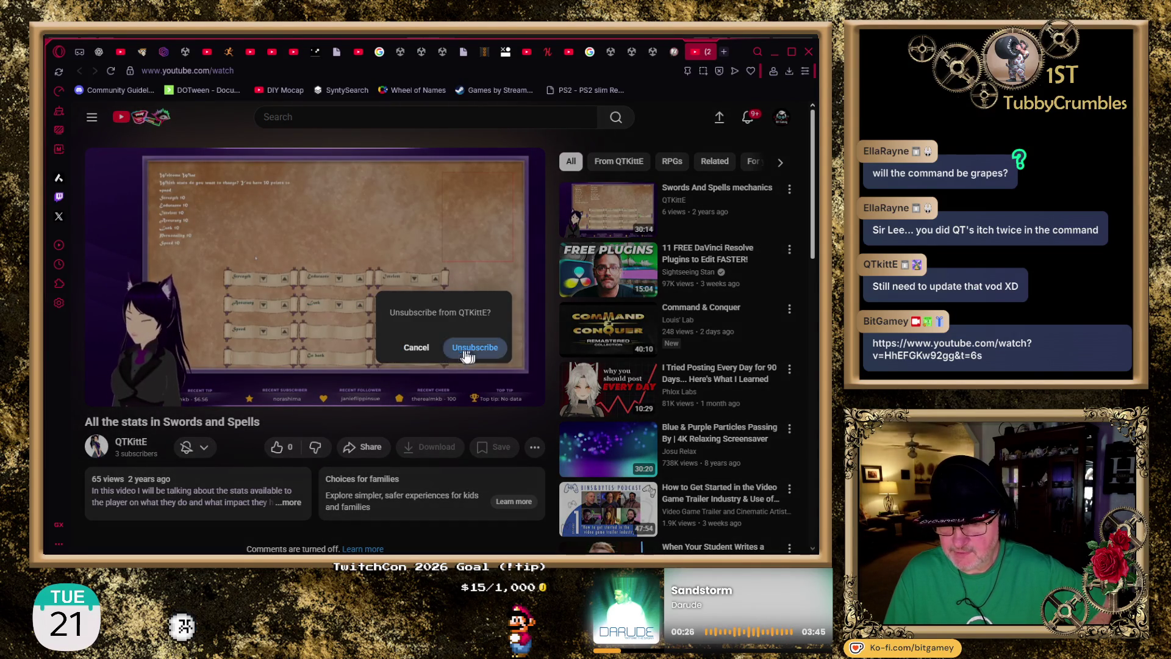
- Confirm unsubscribing, resubscribe to QTKittE, check notifications show Disabled, and reload the video page
click(474, 347)
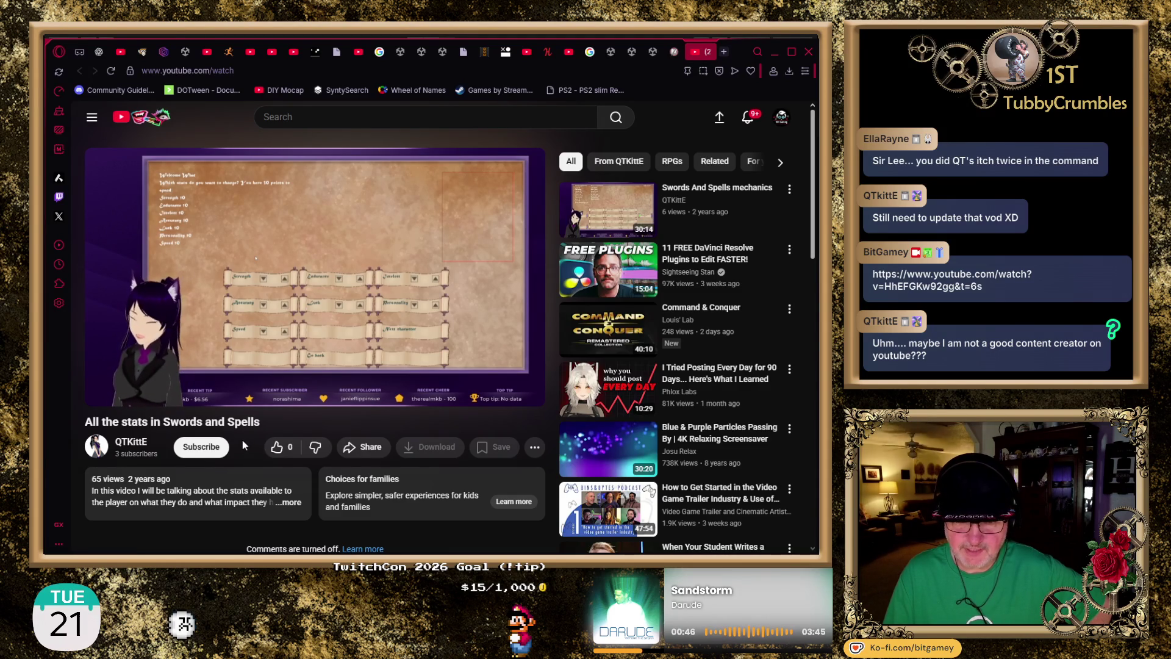
click(211, 449)
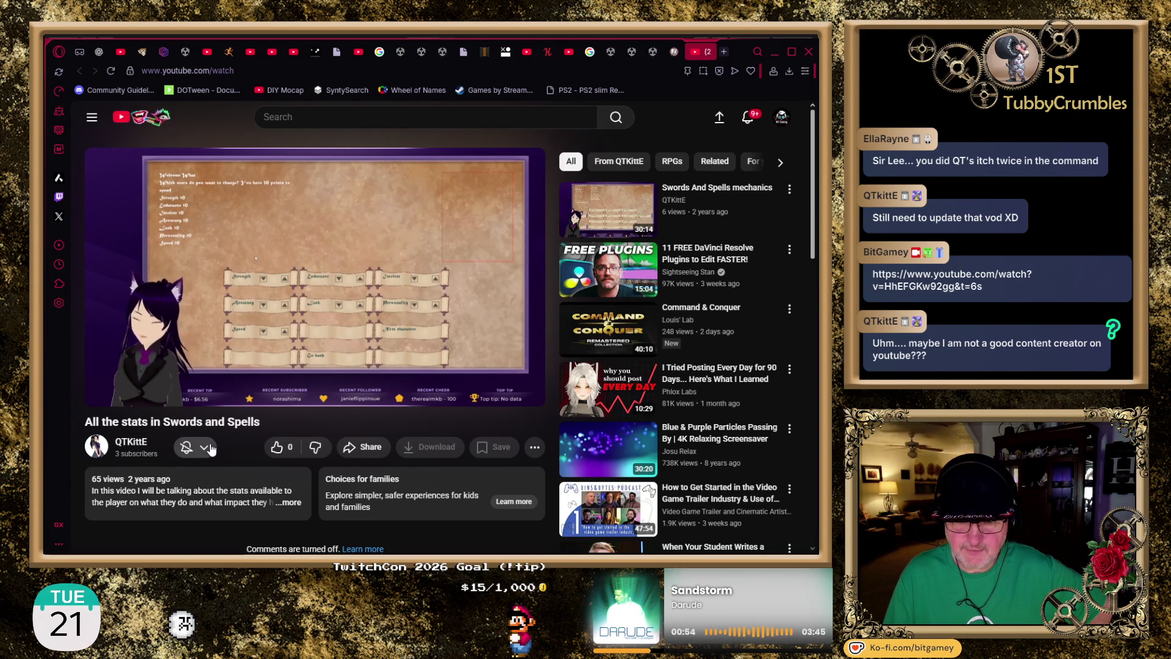
click(207, 449)
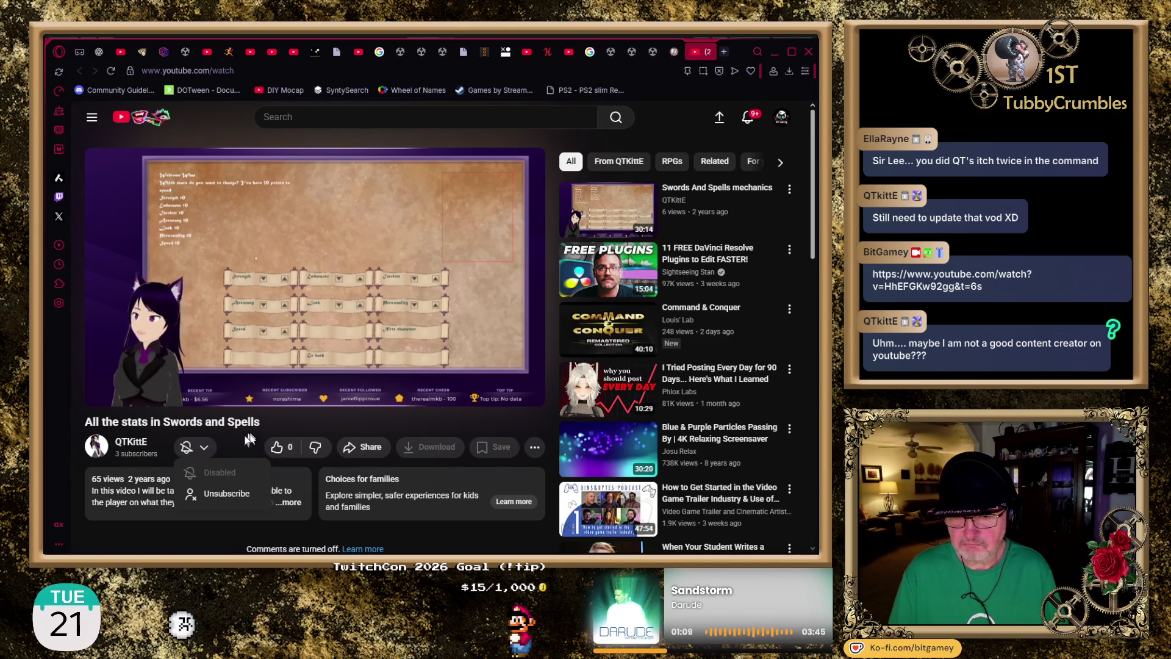
click(113, 71)
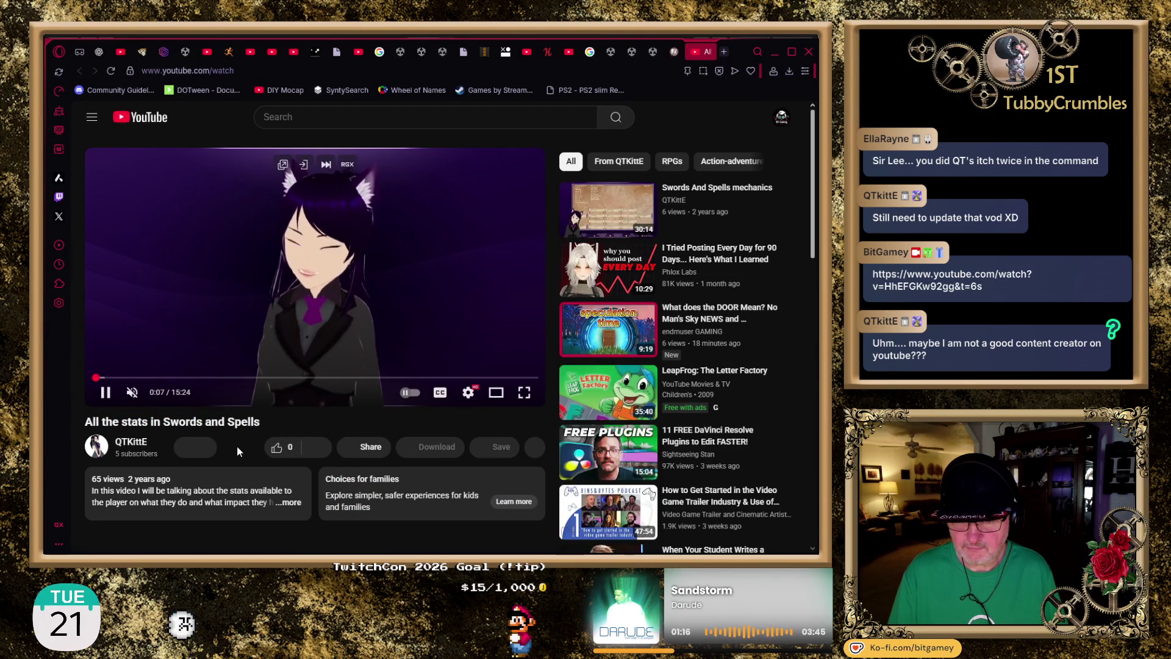
- After the reload, verify the bell options still read Disabled, then dismiss them
click(207, 448)
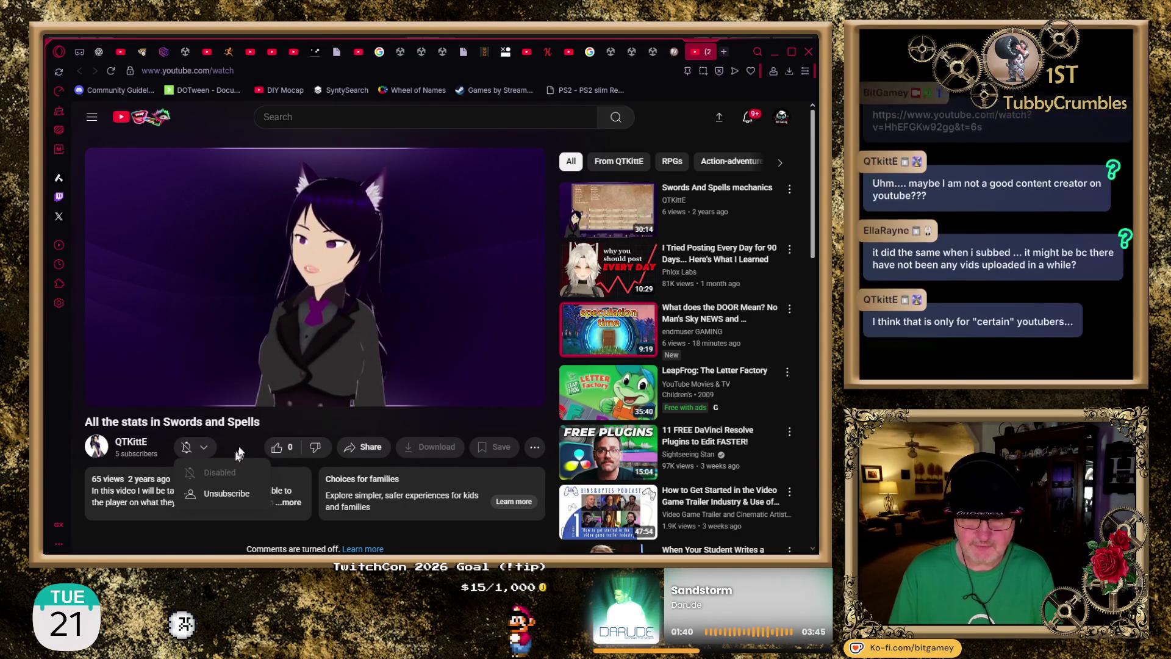
click(76, 459)
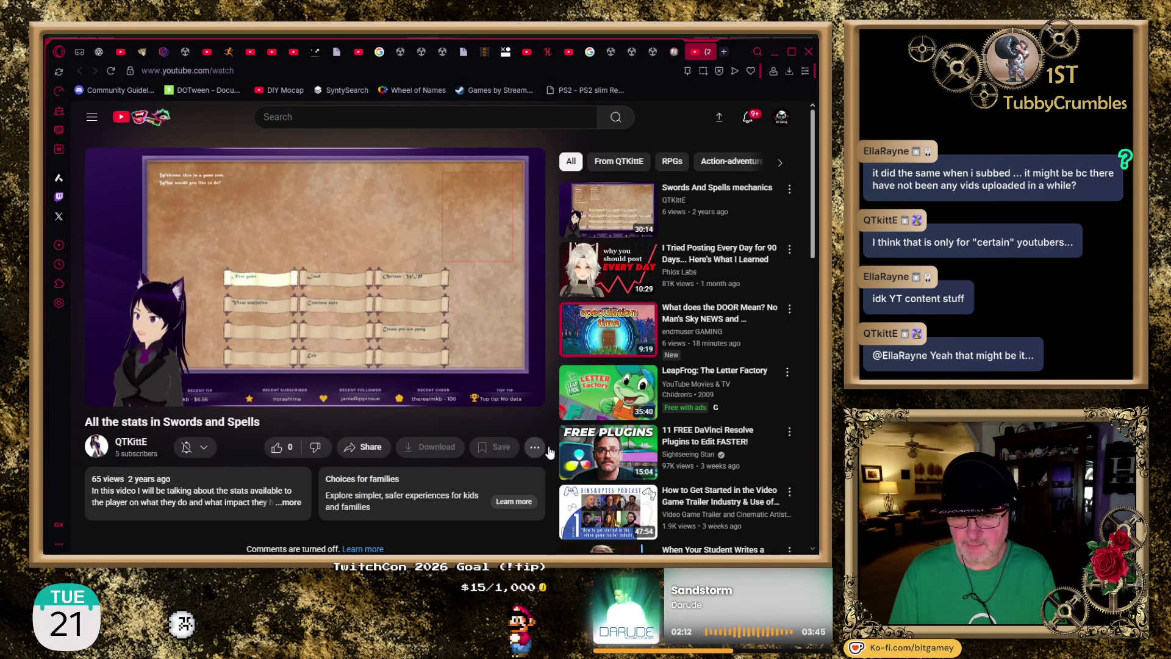
- Glance at the video's '...' actions menu, then go to QTKittE's channel page
click(535, 450)
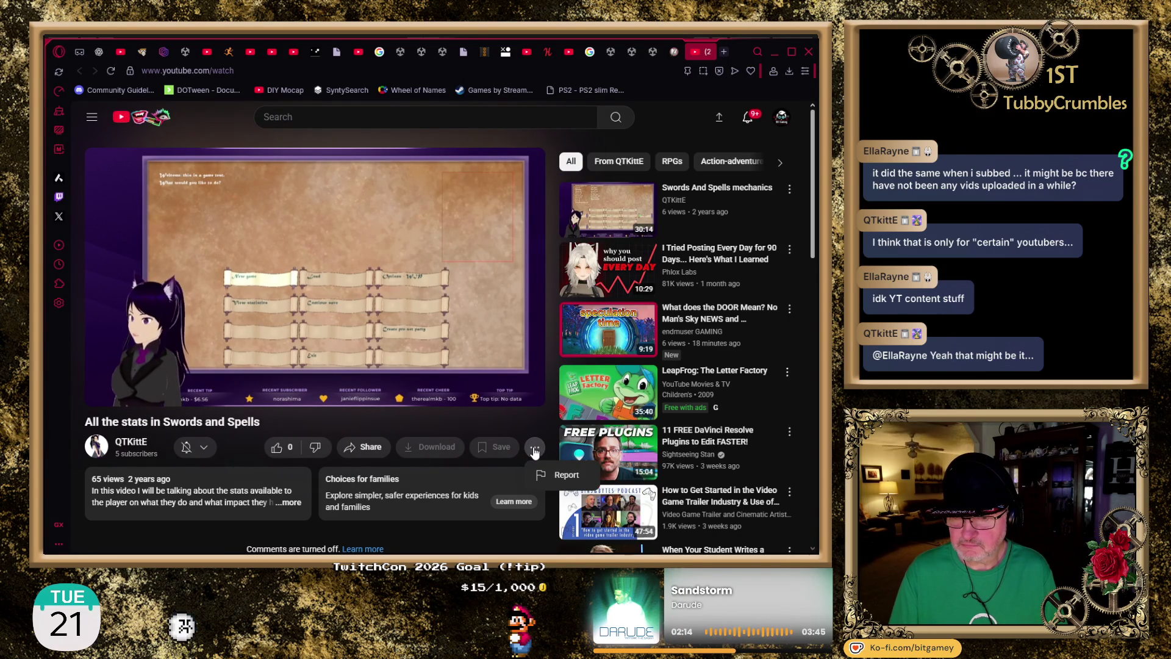
click(239, 455)
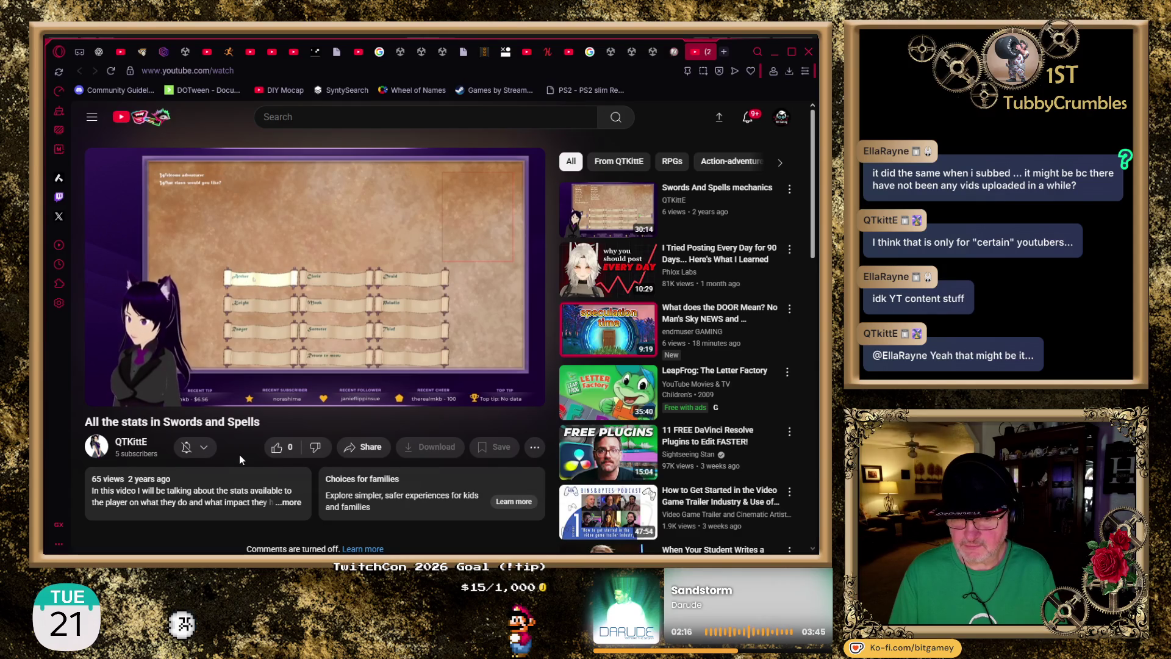
click(131, 444)
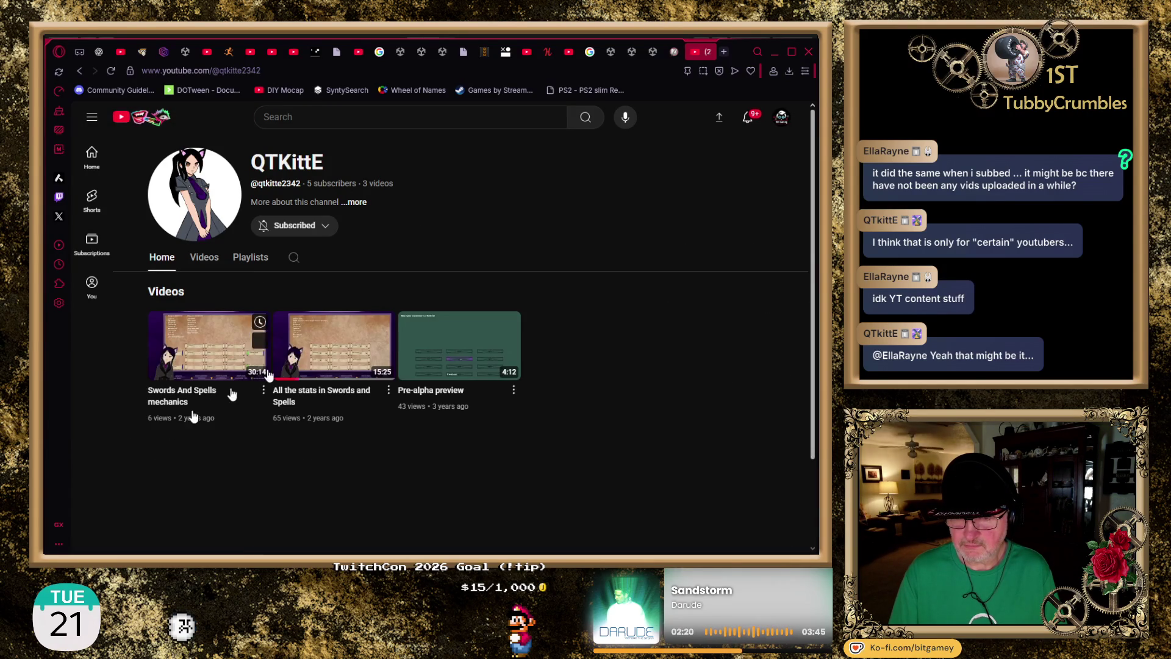
- Confirm channel notifications are Disabled, list the channel's Videos, then close the YouTube tab
click(323, 226)
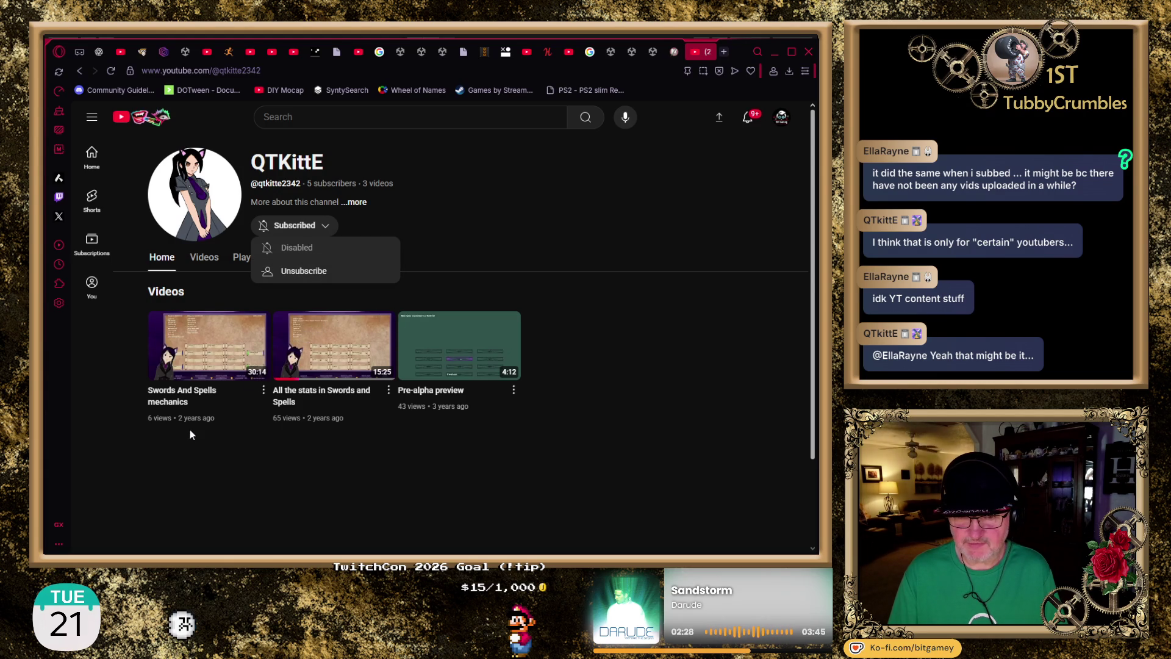
click(214, 265)
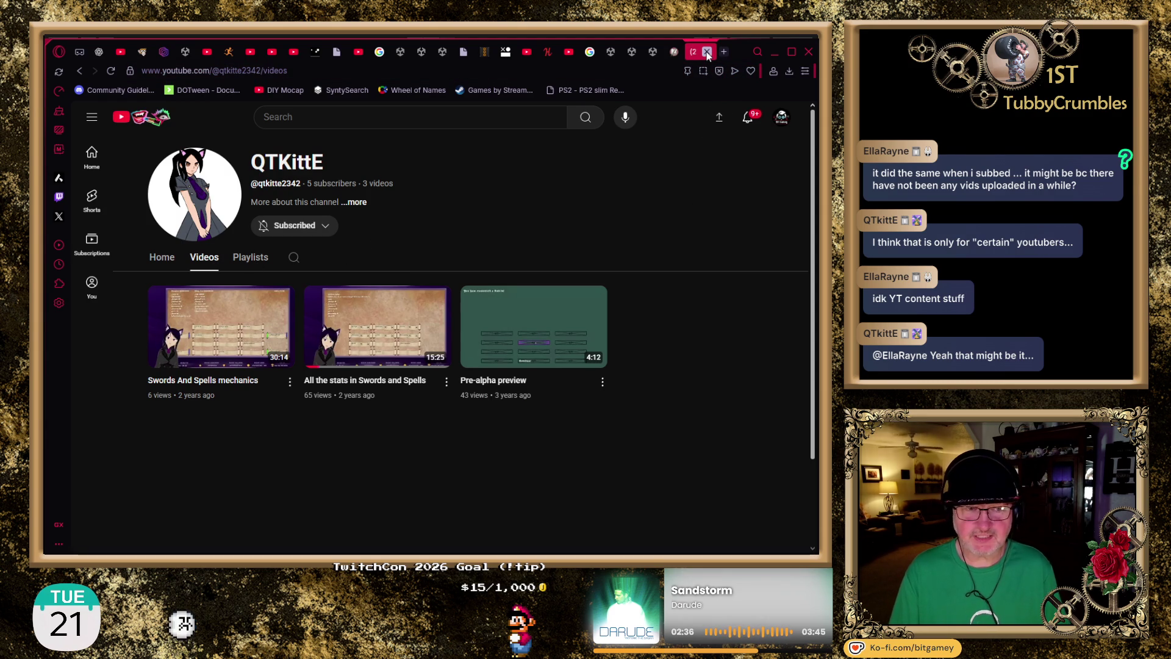
click(707, 52)
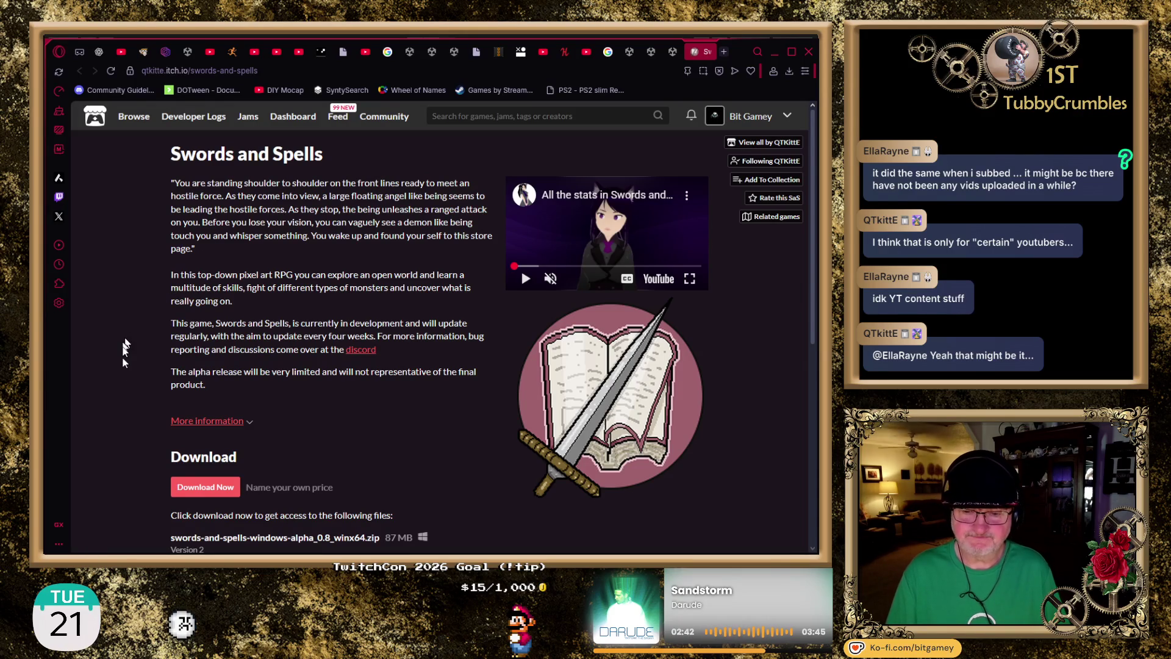
- Scroll through the Swords and Spells itch.io page and back up, then close it
scroll(140, 318, down, 2)
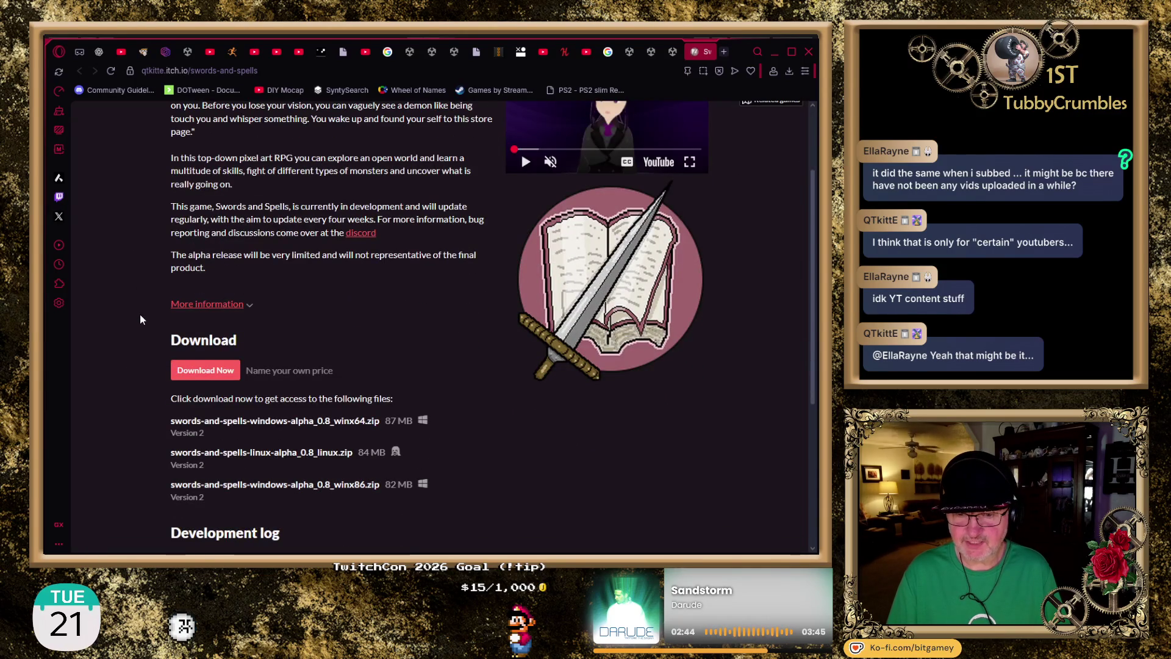
scroll(144, 362, down, 2)
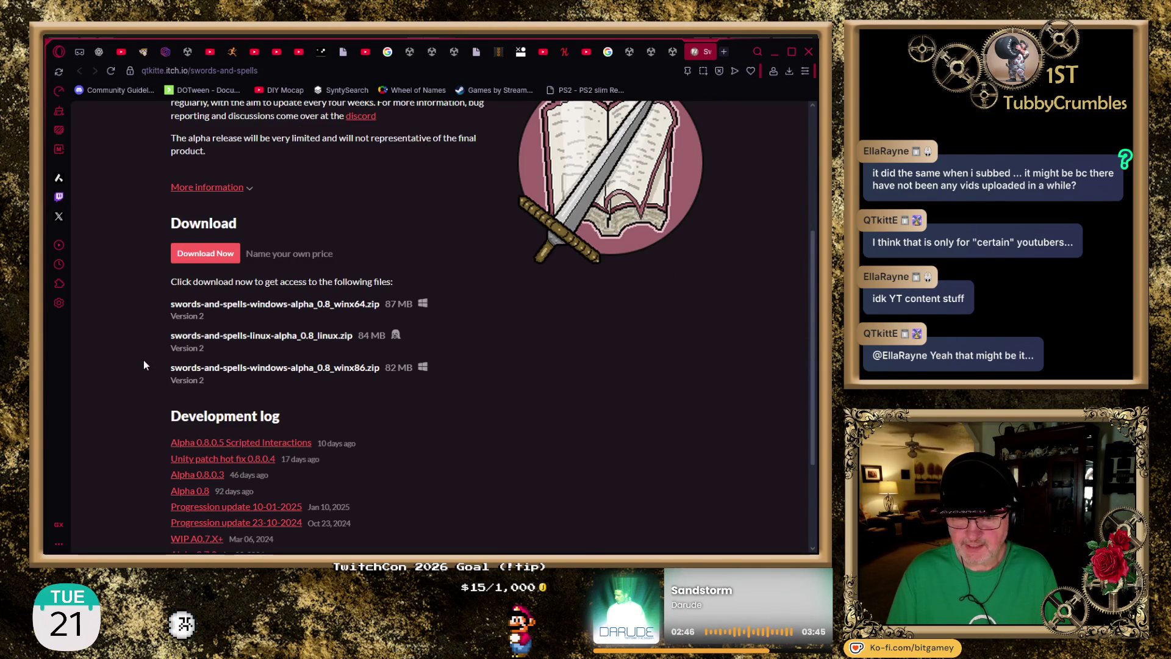
scroll(144, 359, down, 2)
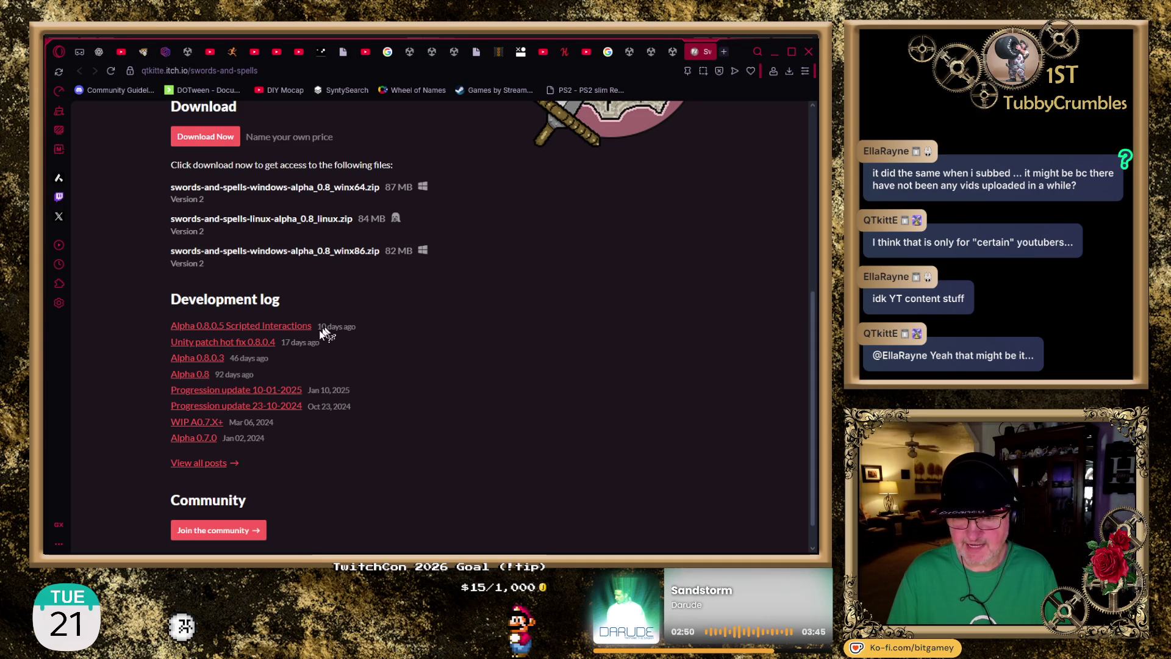
scroll(404, 332, down, 1)
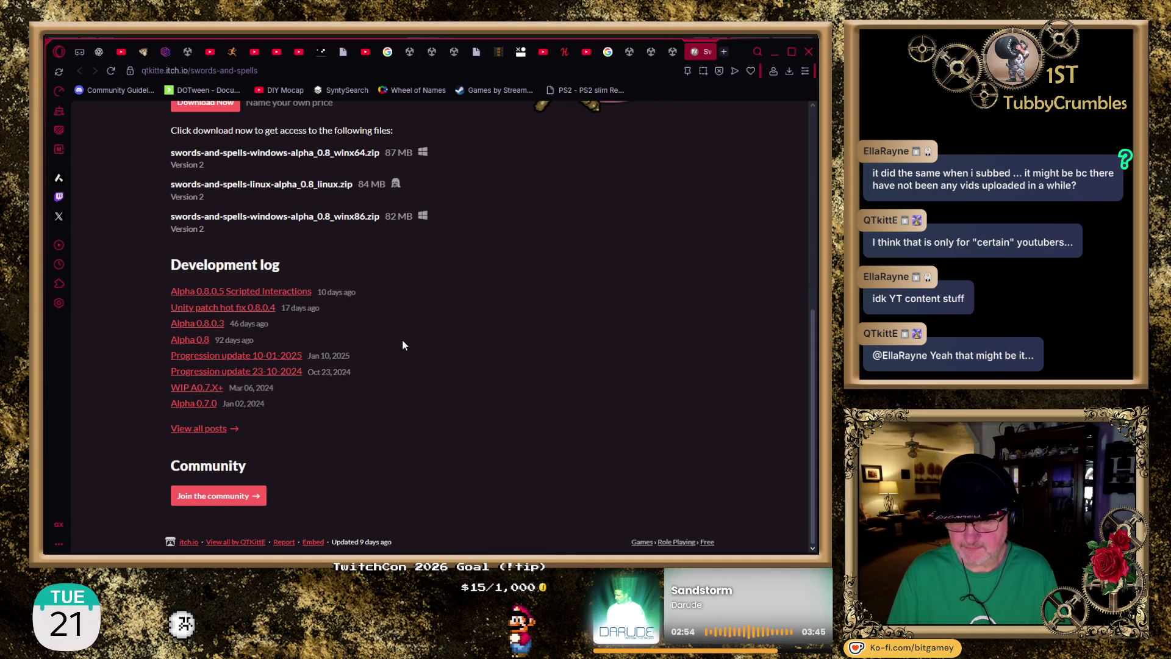
scroll(403, 345, up, 7)
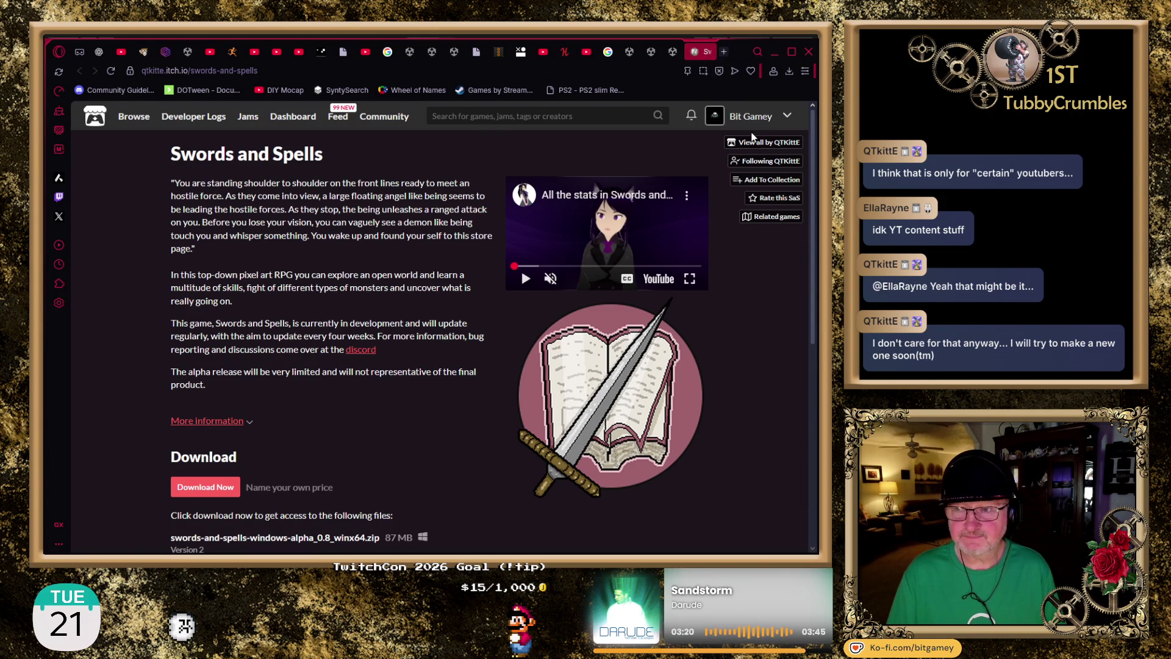
click(707, 52)
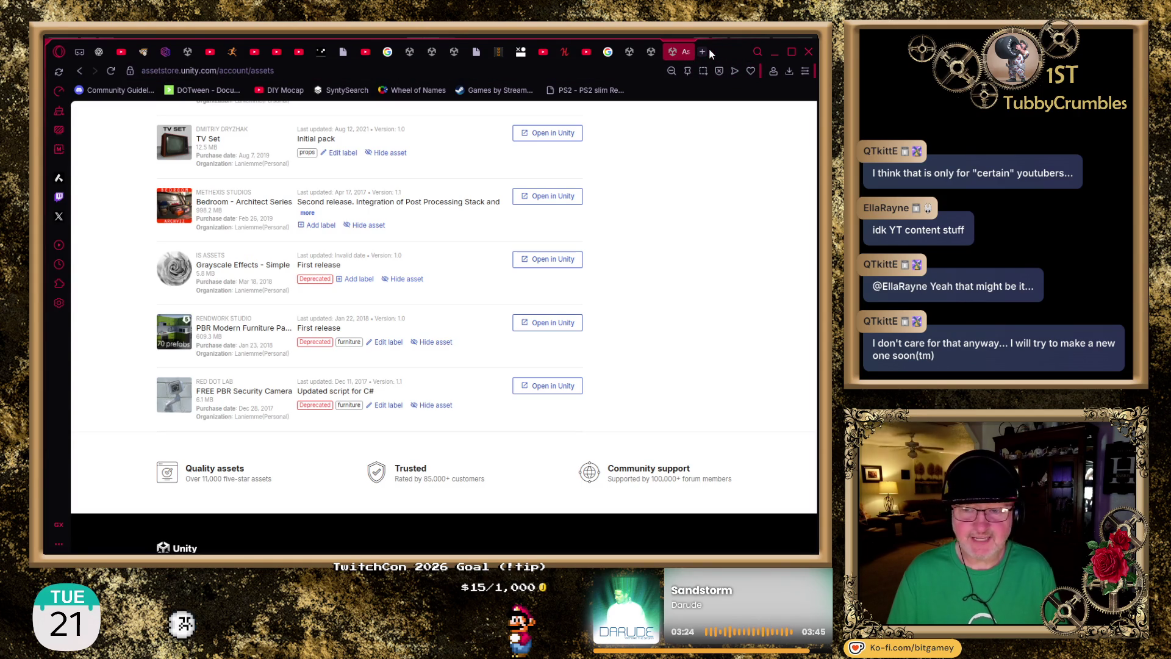